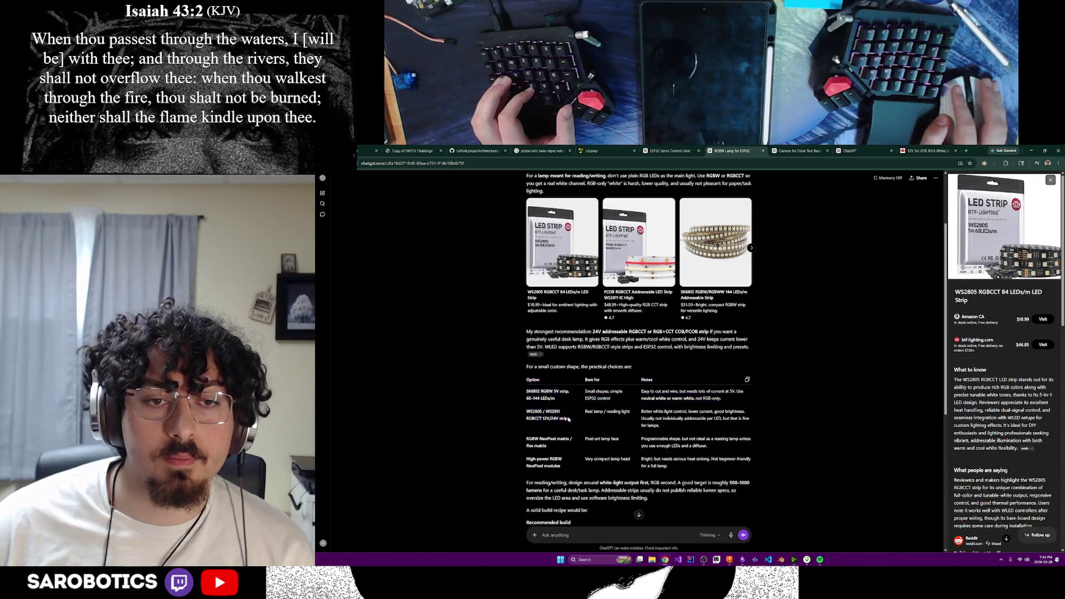
Ask ChatGPT whether the WS2805 / WS2811 RGBCCT 12V/24V strip can do RGB.
key(ctrl+c)
click(616, 532)
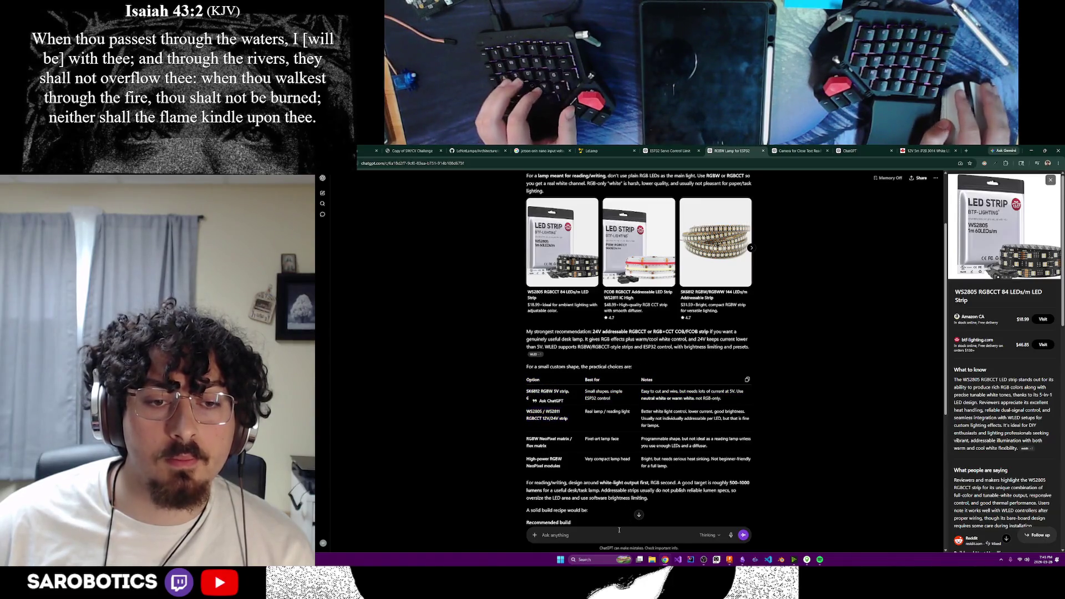
key(ctrl+v)
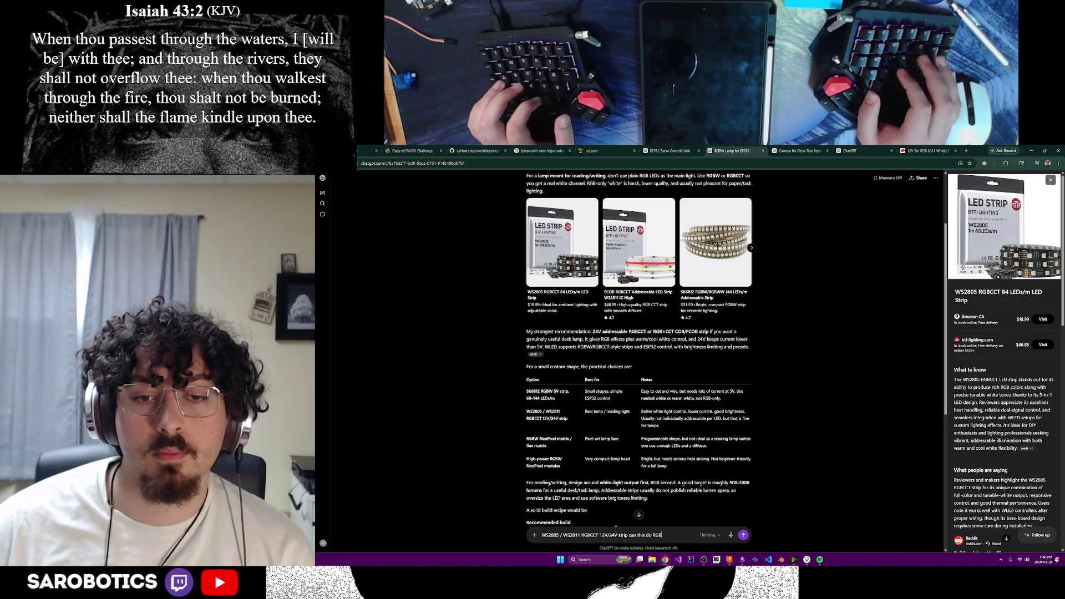
text(B?)
key(Return)
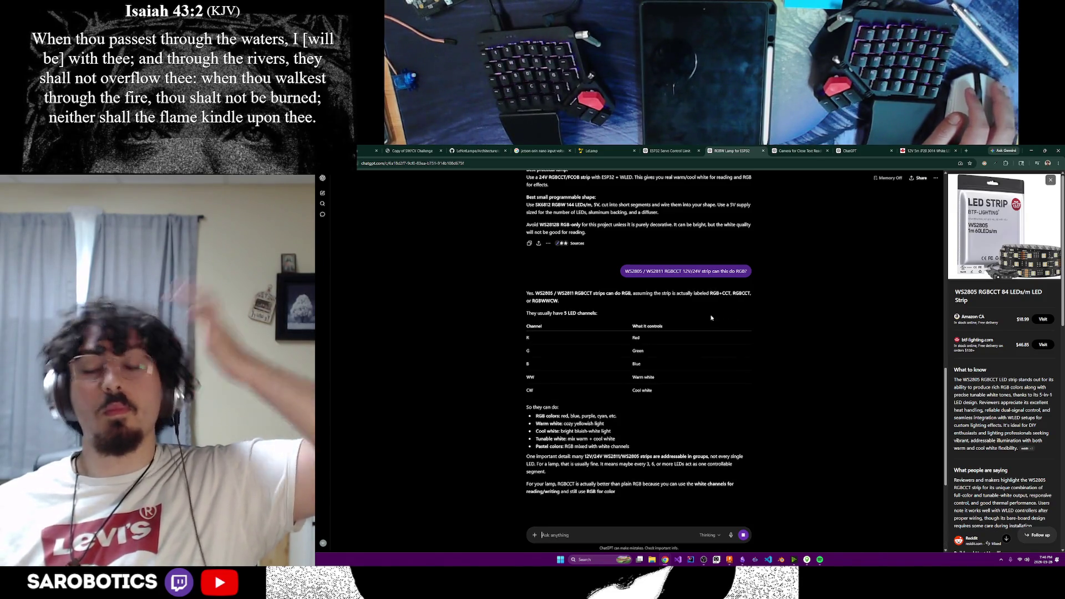
mouse_move(665, 559)
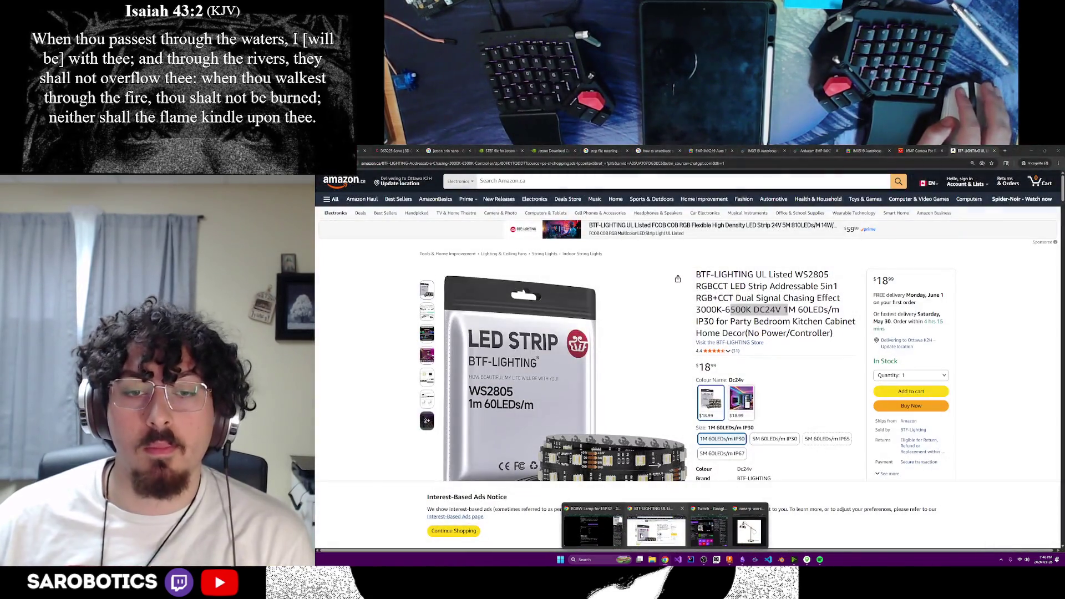
Look over the BTF-LIGHTING WS2805 RGBCCT LED strip listing on Amazon.
click(642, 535)
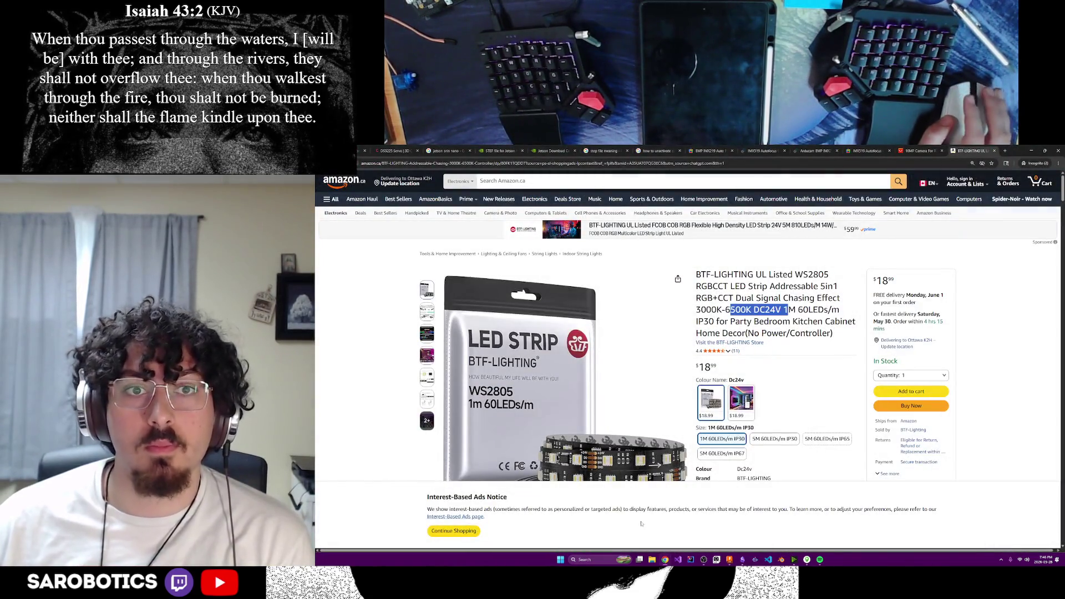
scroll(858, 482, down, 2)
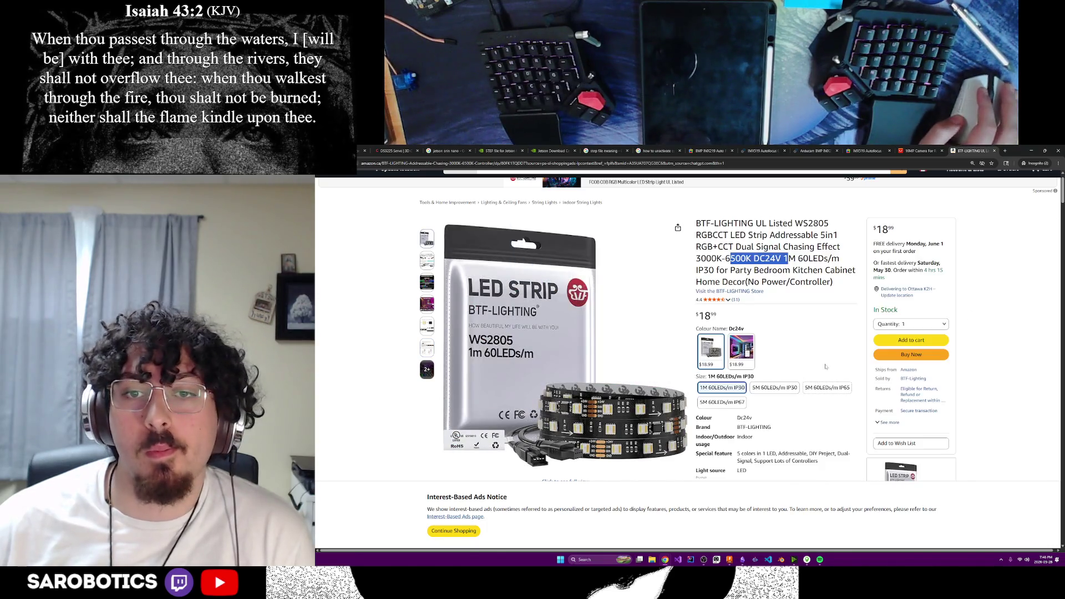
scroll(826, 367, down, 1)
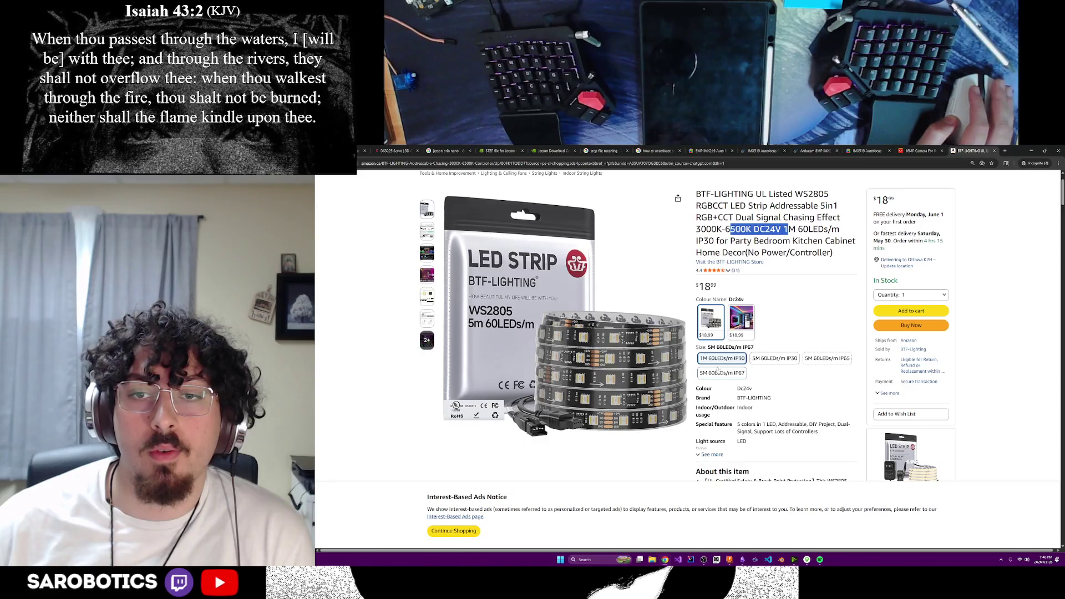
scroll(782, 419, down, 3)
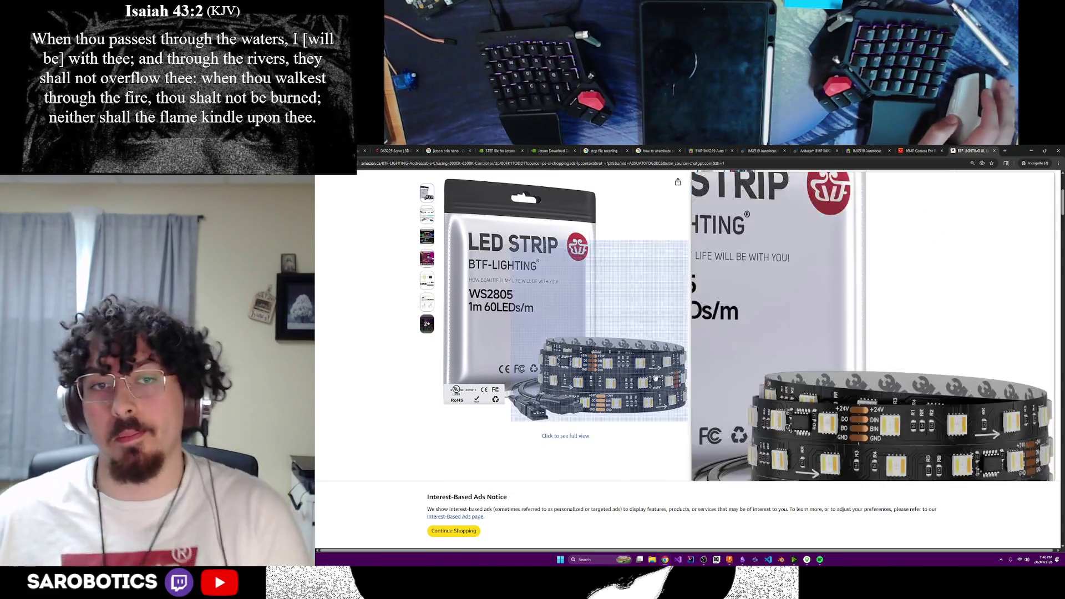
scroll(566, 333, up, 5)
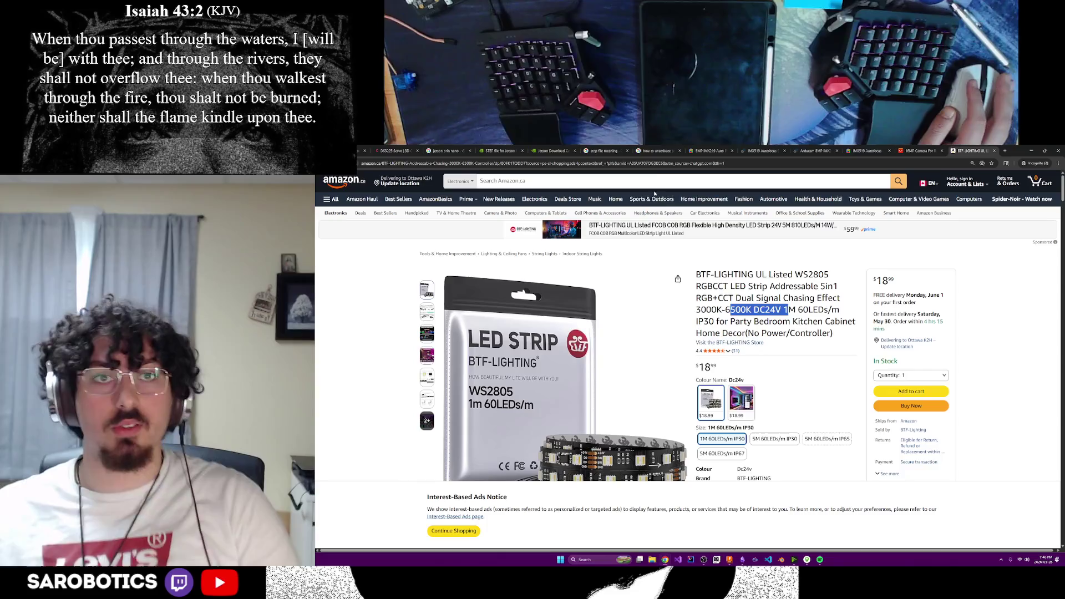
Select the product page's web address, then switch to the Lelamp lamp head tech list note.
click(655, 164)
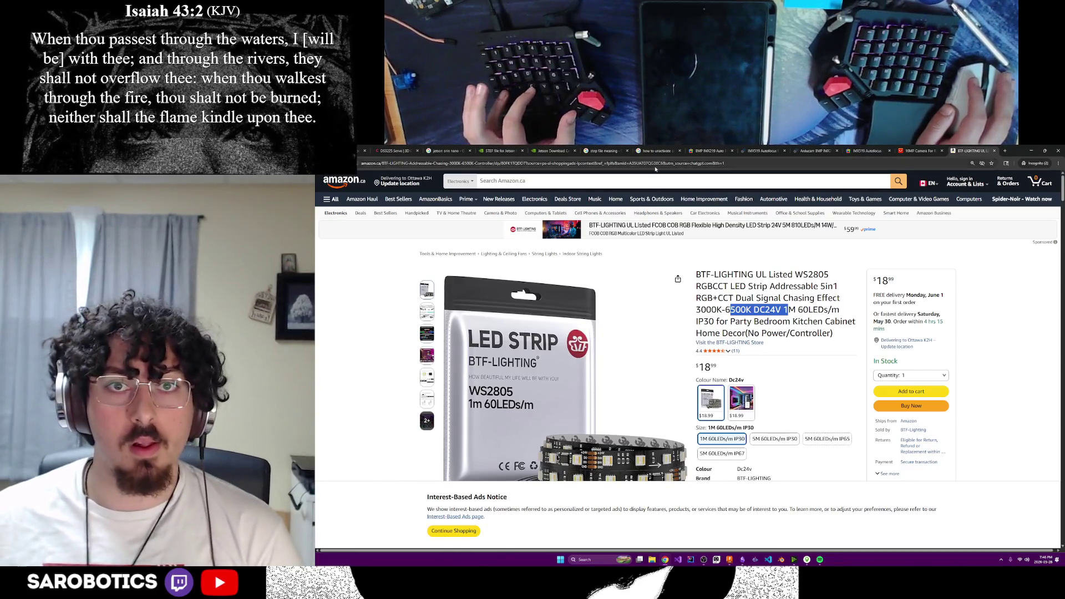
click(669, 560)
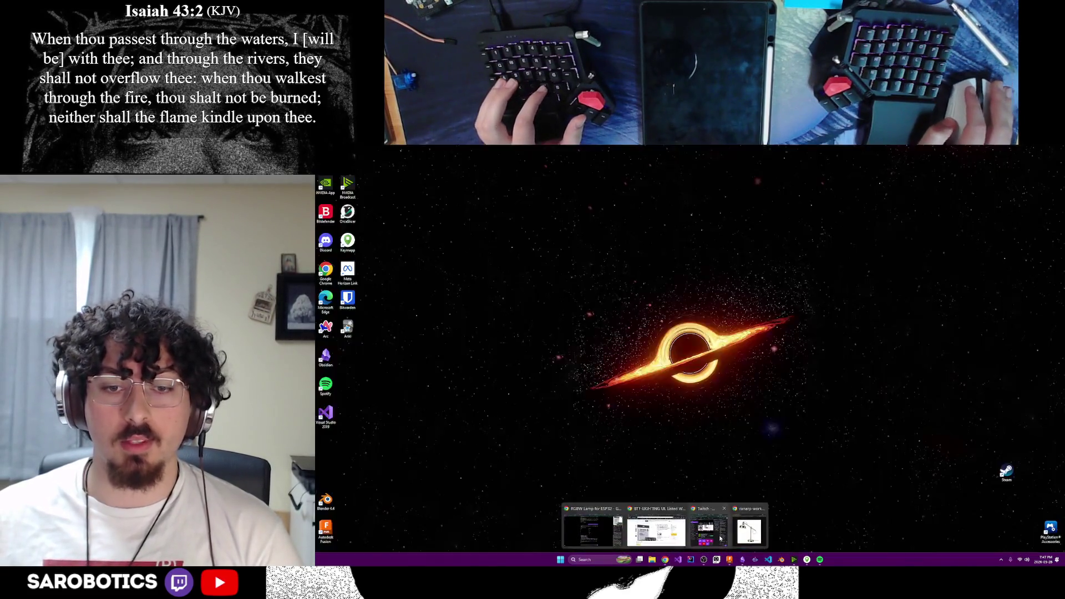
click(665, 559)
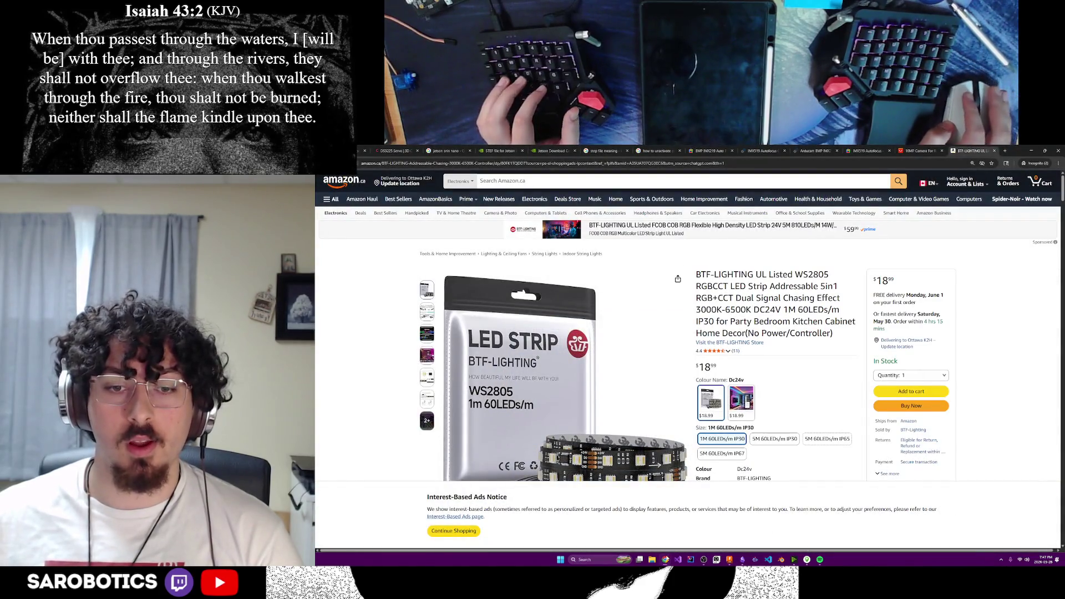
mouse_move(665, 560)
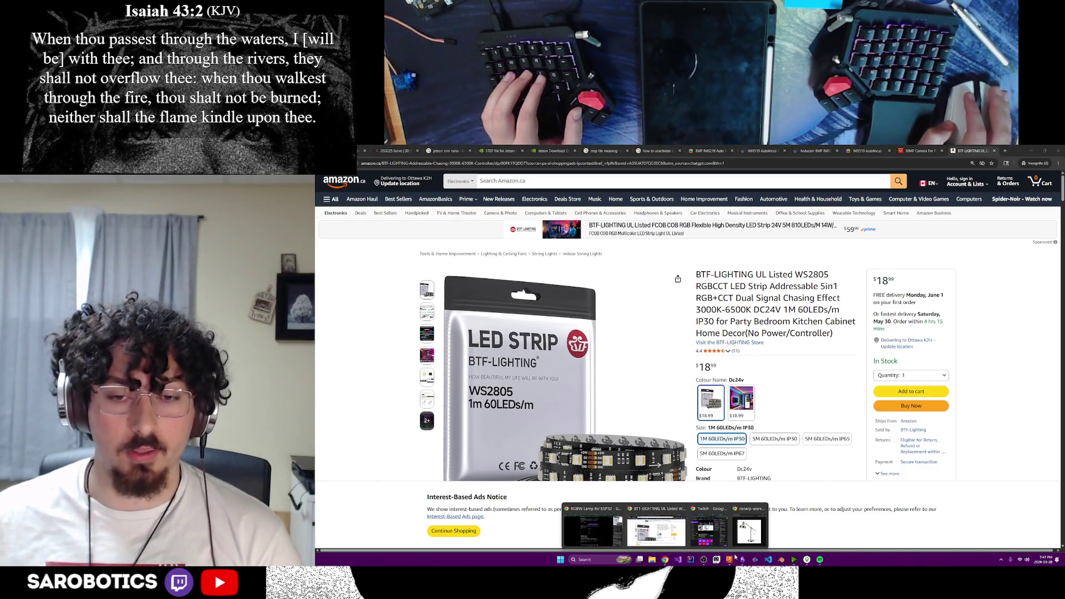
Start a new line 'maybe this' under LED Array in the Lelamp tech list.
mouse_move(743, 560)
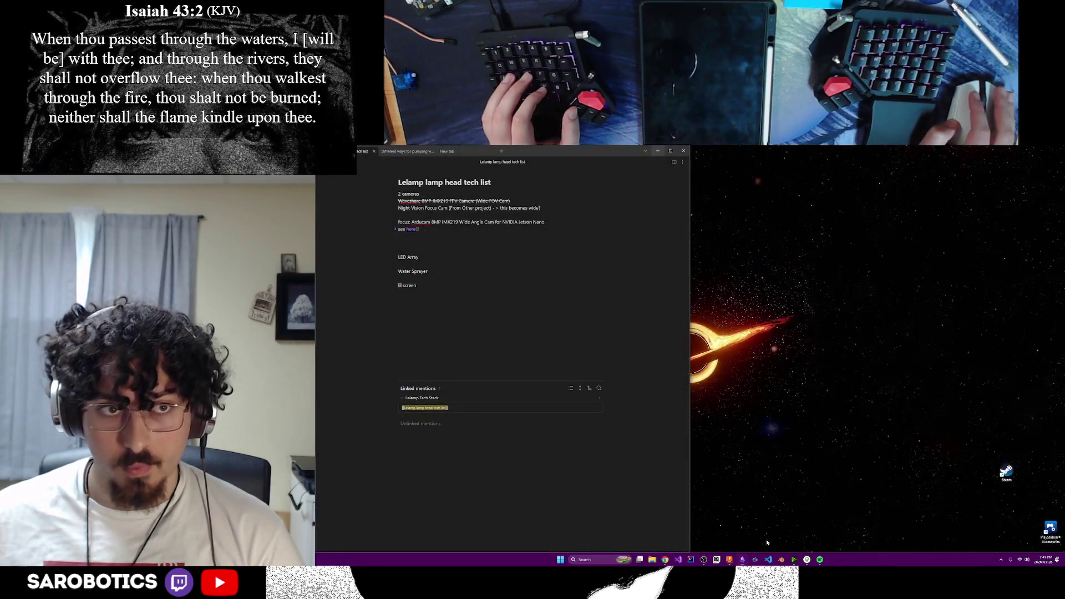
click(766, 539)
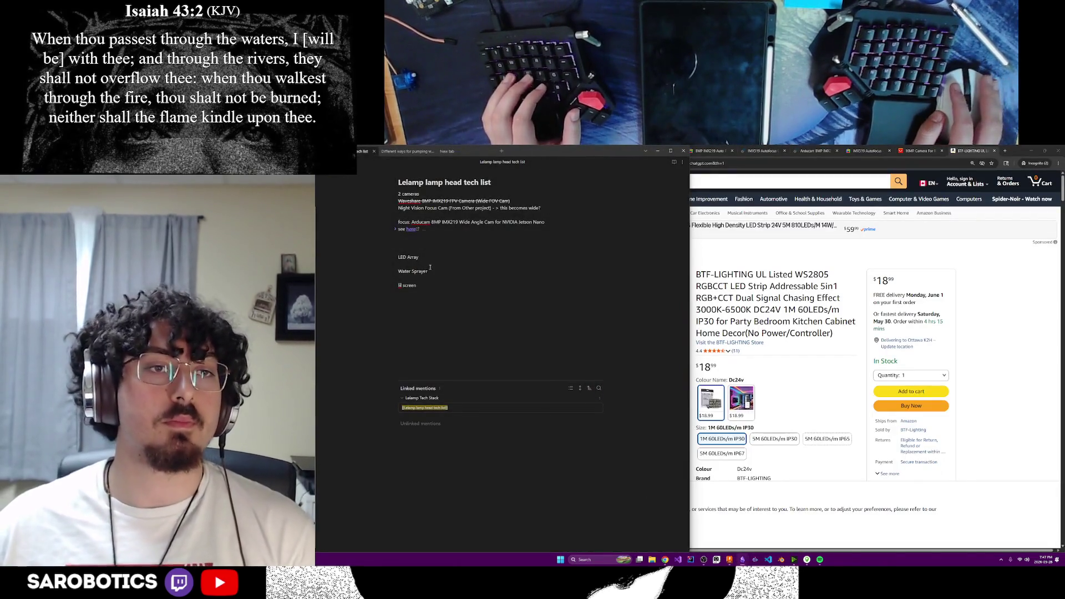
key(Return)
key(Tab)
text(ma)
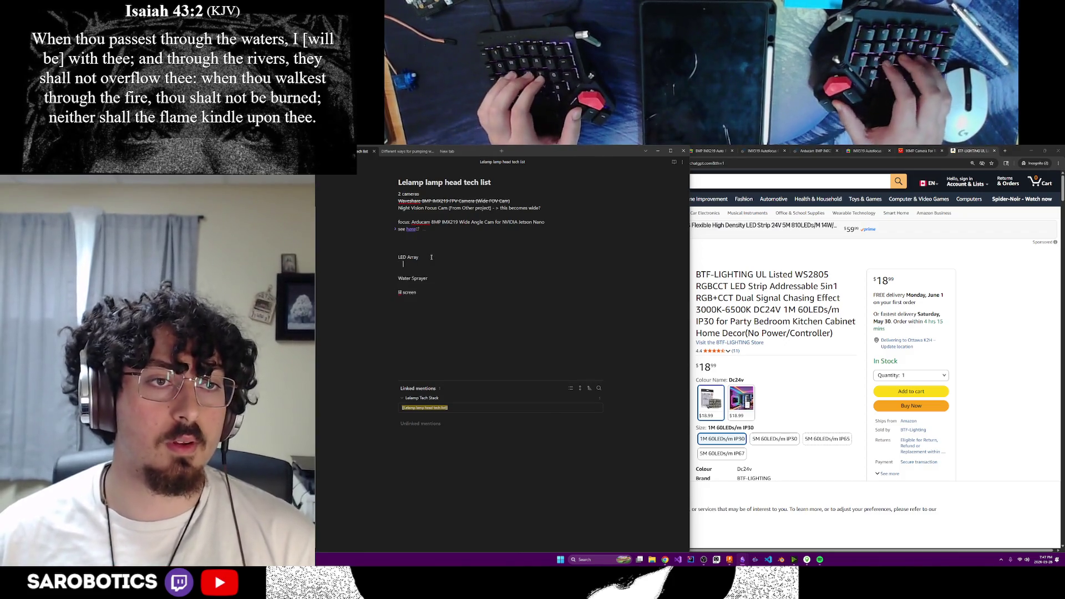
key(BackSpace)
key(BackSpace)
key(BackSpace)
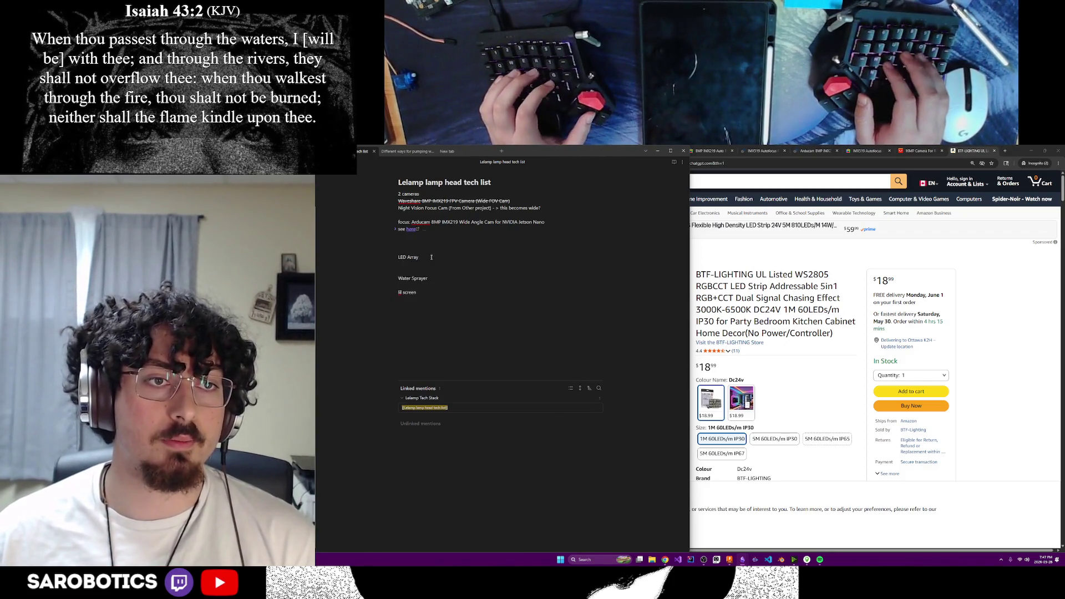
text(maybe this o)
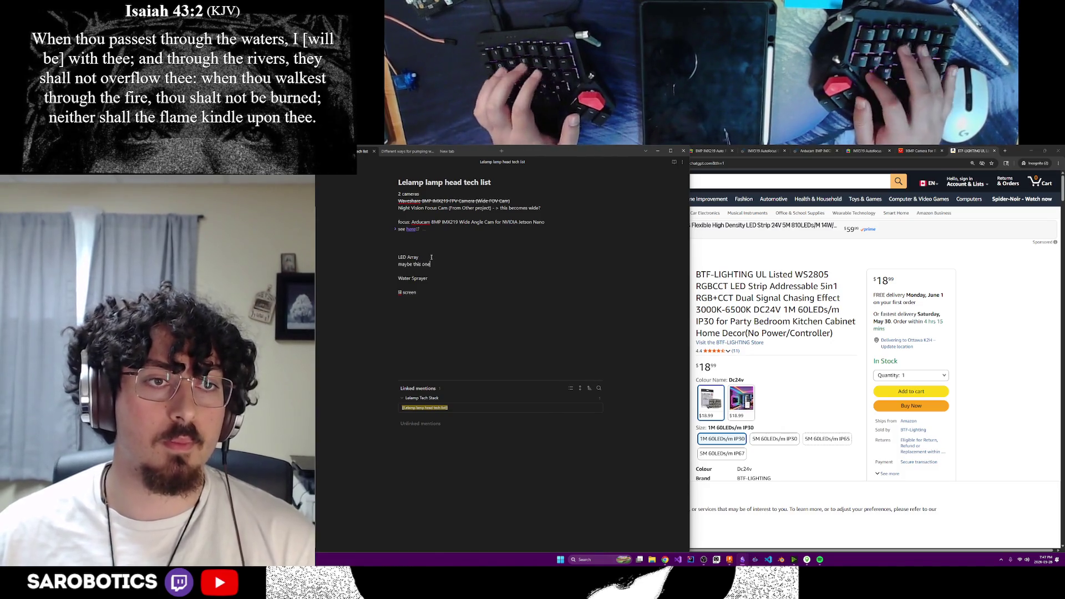
Make 'one' a link to the pasted Amazon product page address.
key(BackSpace)
text([o)
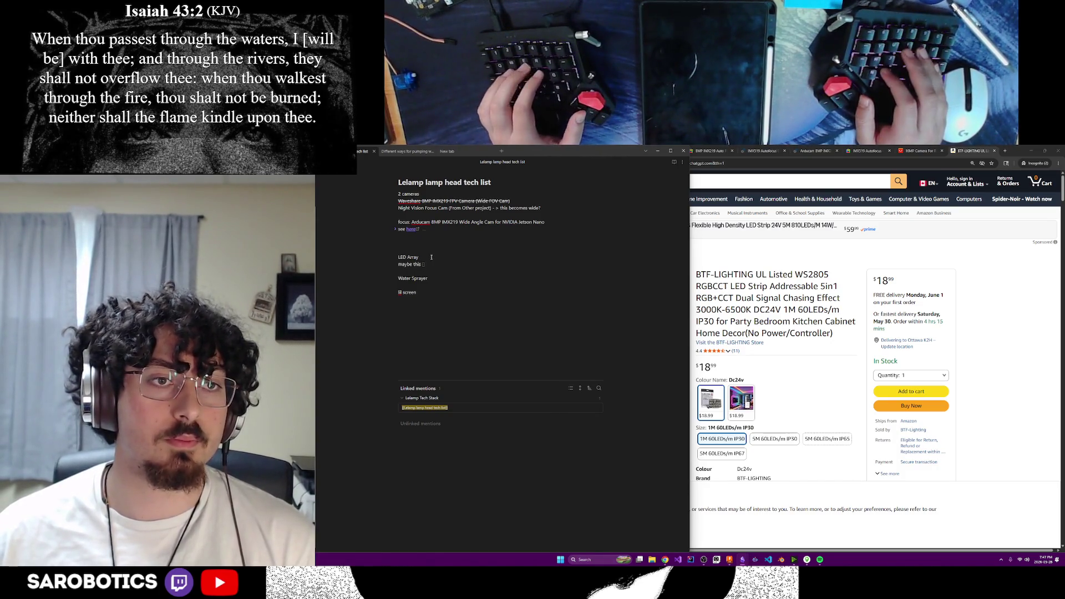
text(ne])
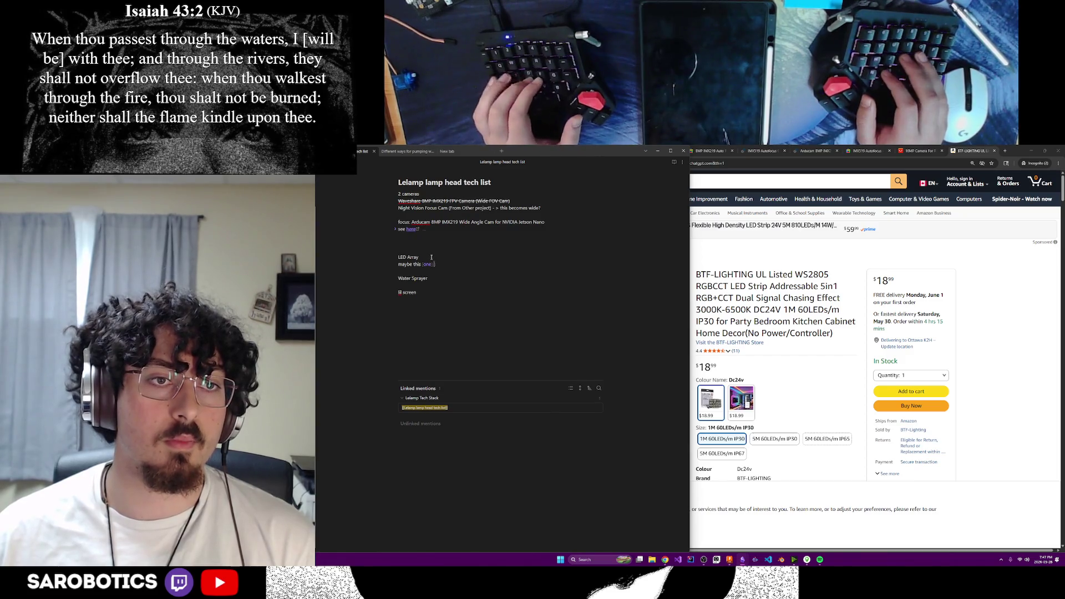
key(ctrl+v)
key(Return)
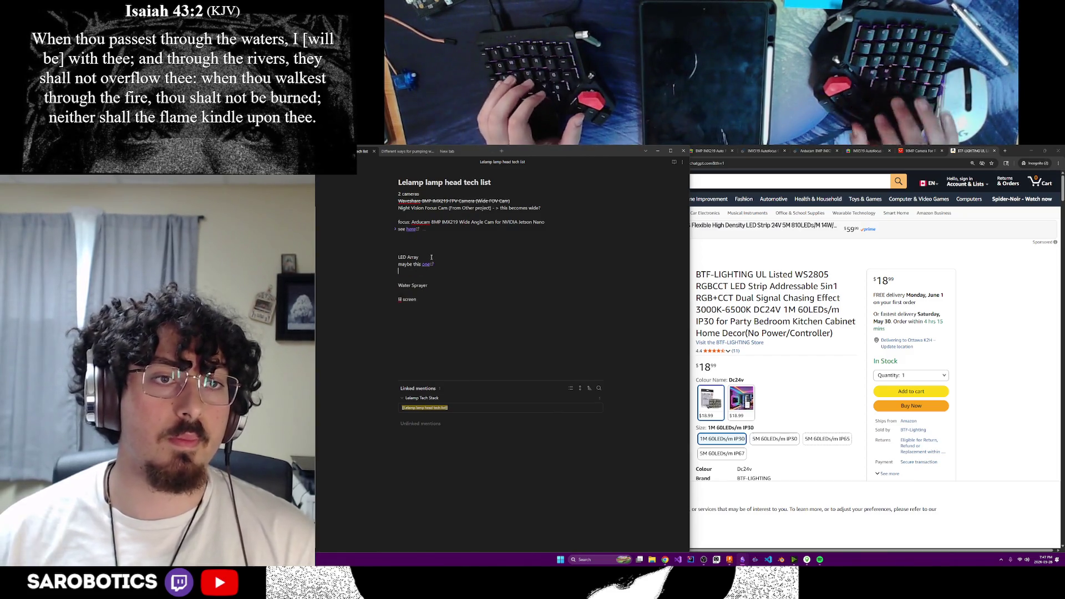
click(645, 151)
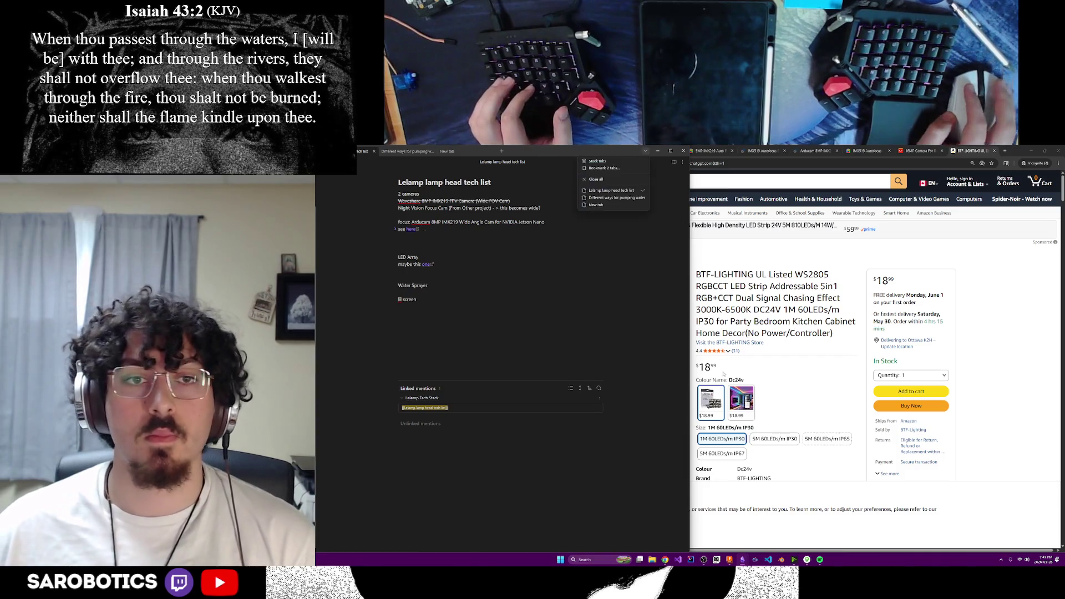
Check the lamp head model in Fusion, then return to the Amazon LED strip listing.
click(658, 153)
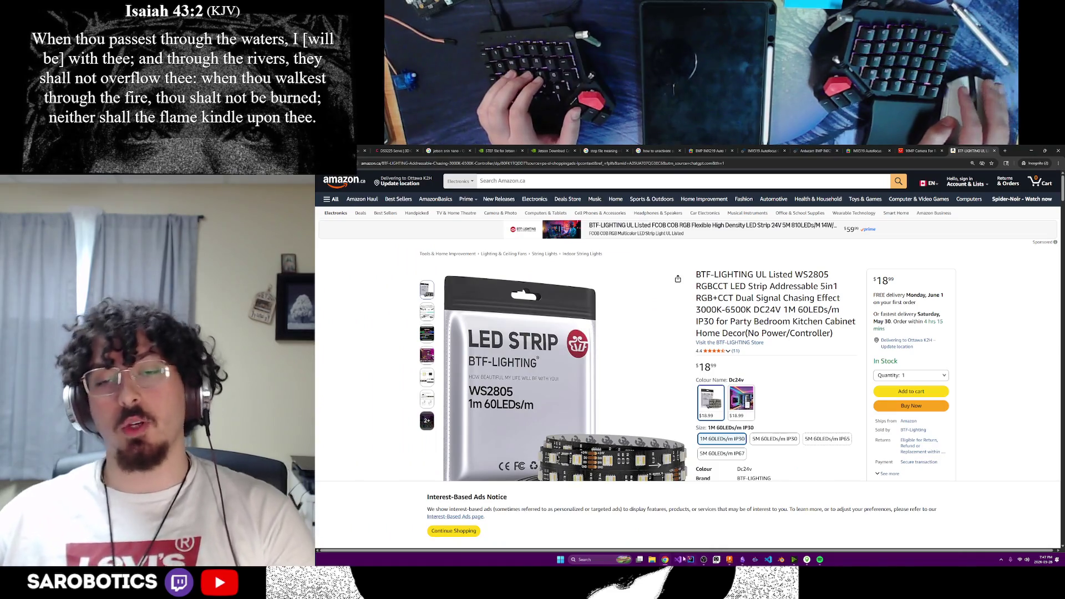
click(731, 560)
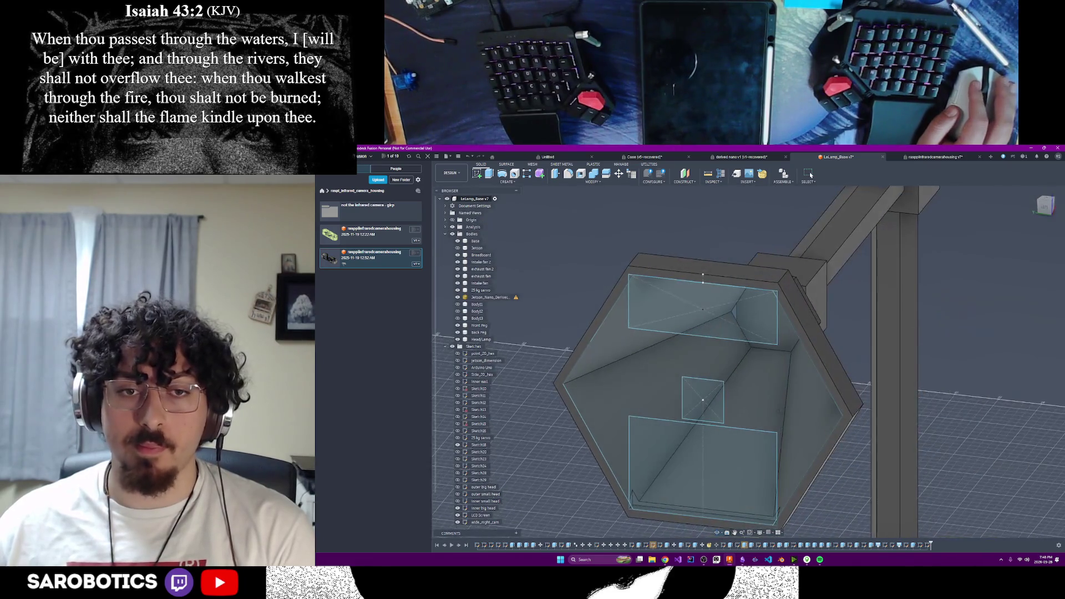
key(super+e)
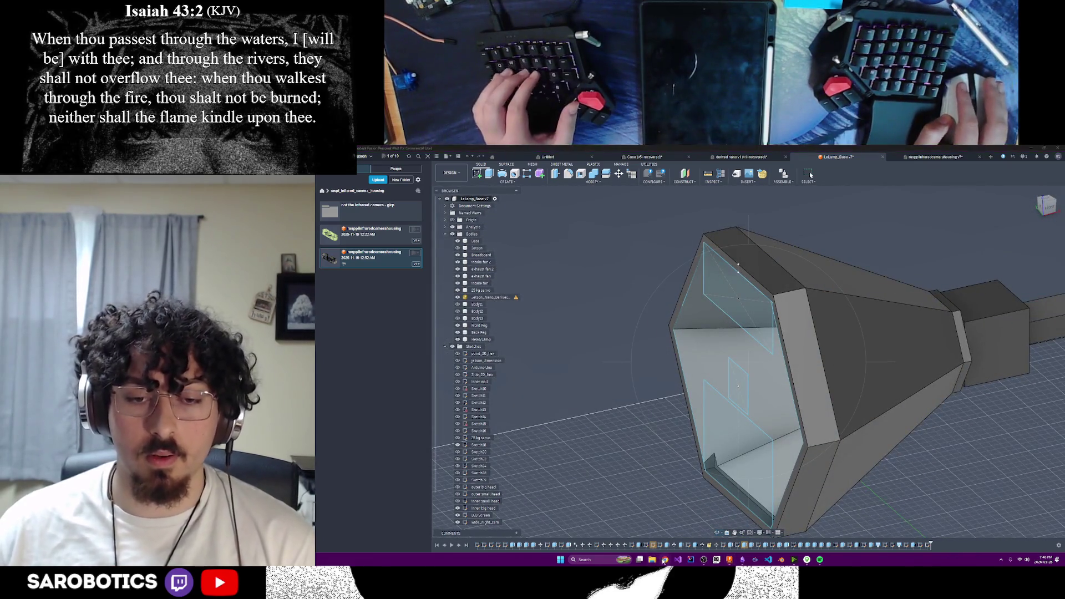
key(ctrl+w)
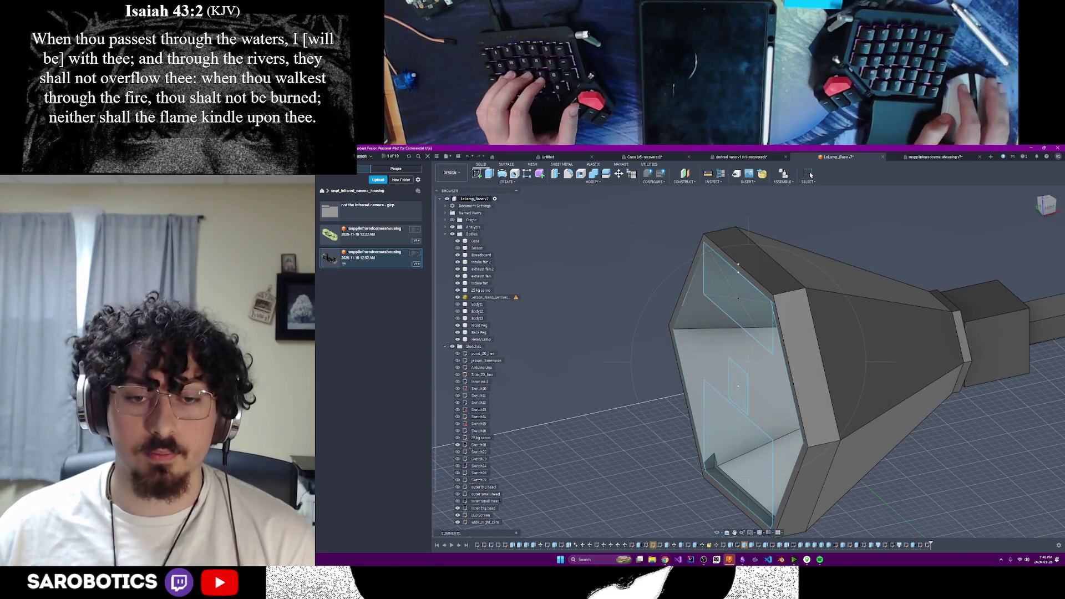
mouse_move(665, 559)
click(707, 513)
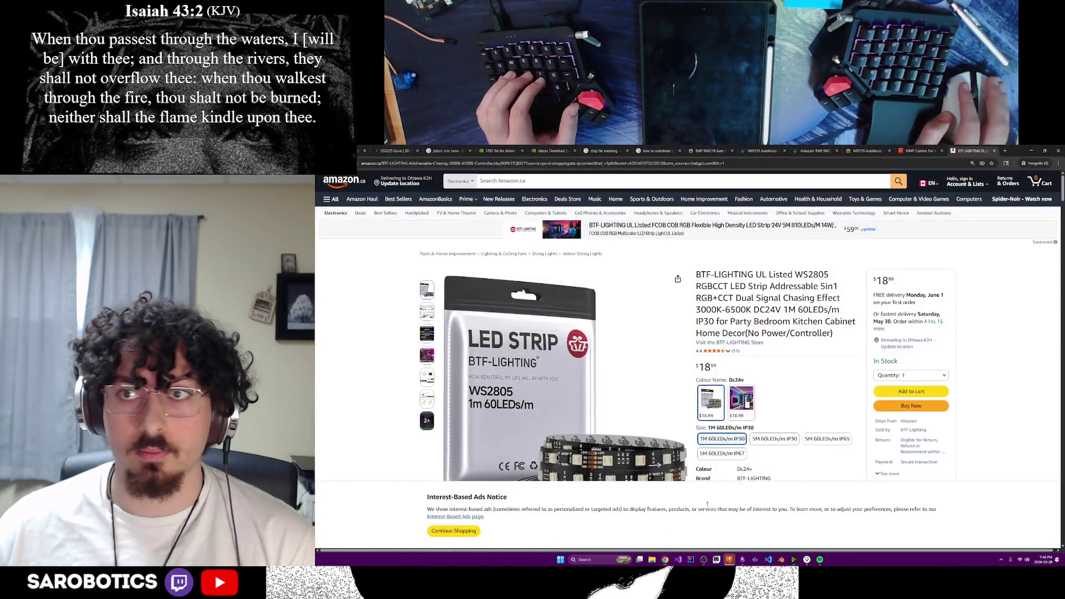
In a new private tab, search Google for 'how to construct a lamp with LED'.
click(1003, 152)
text(how to con)
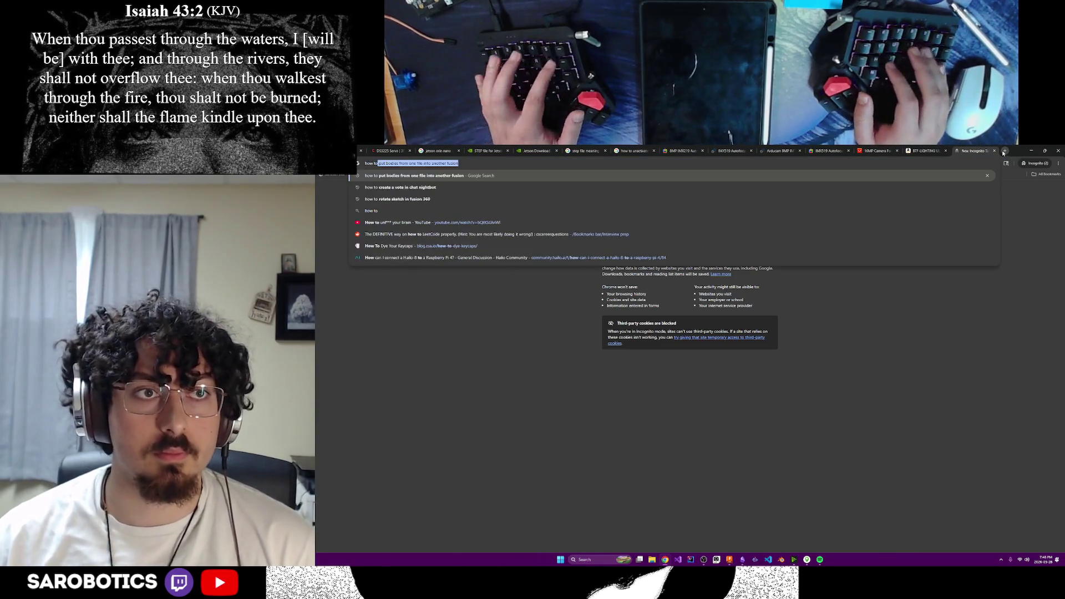
text(struct a l)
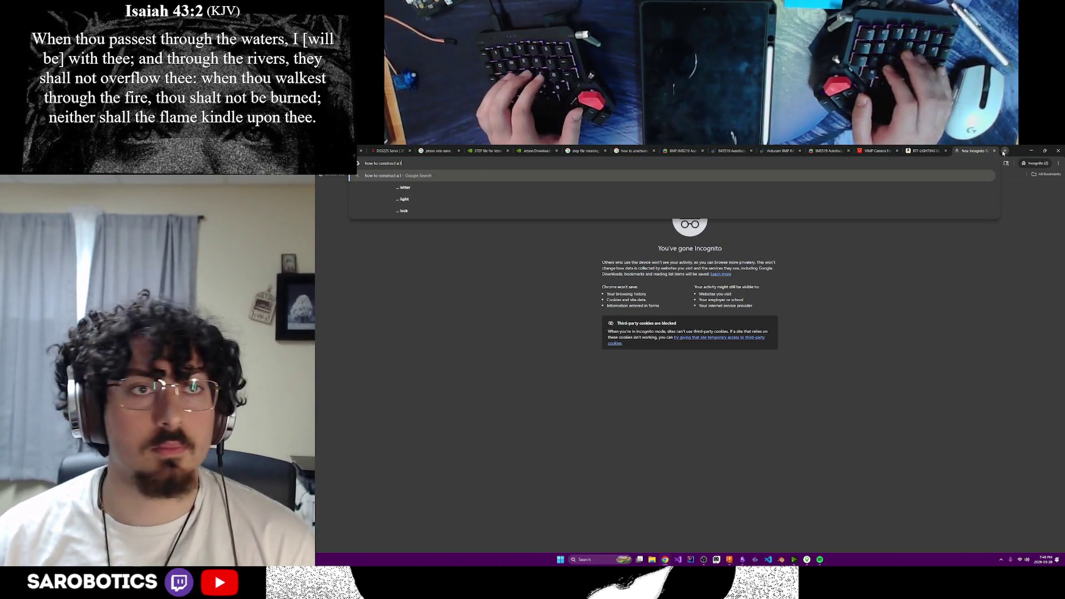
text(amp)
key(Return)
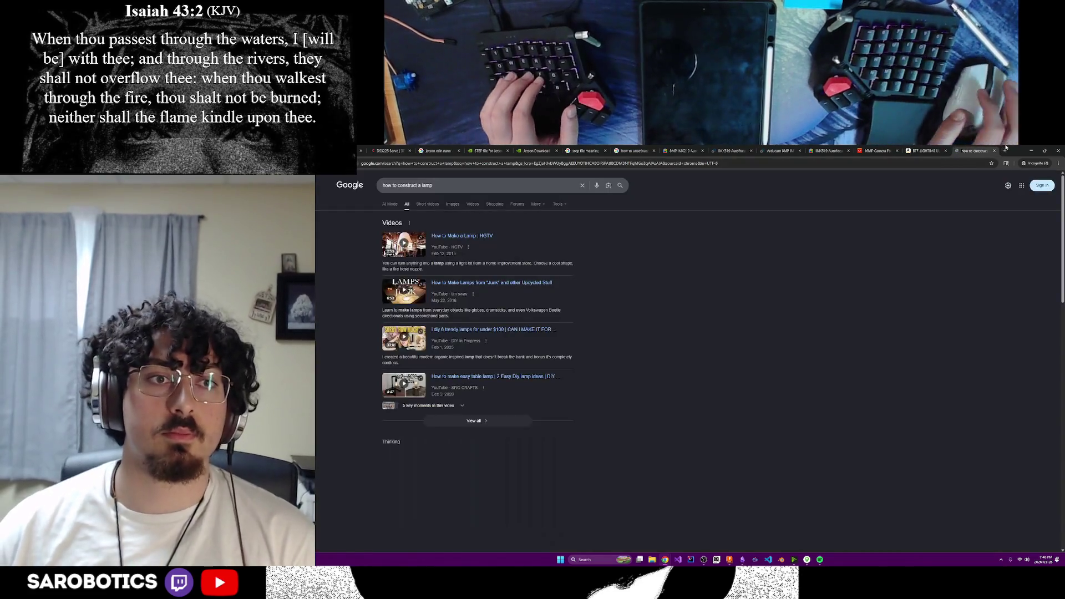
click(452, 184)
text(with LED)
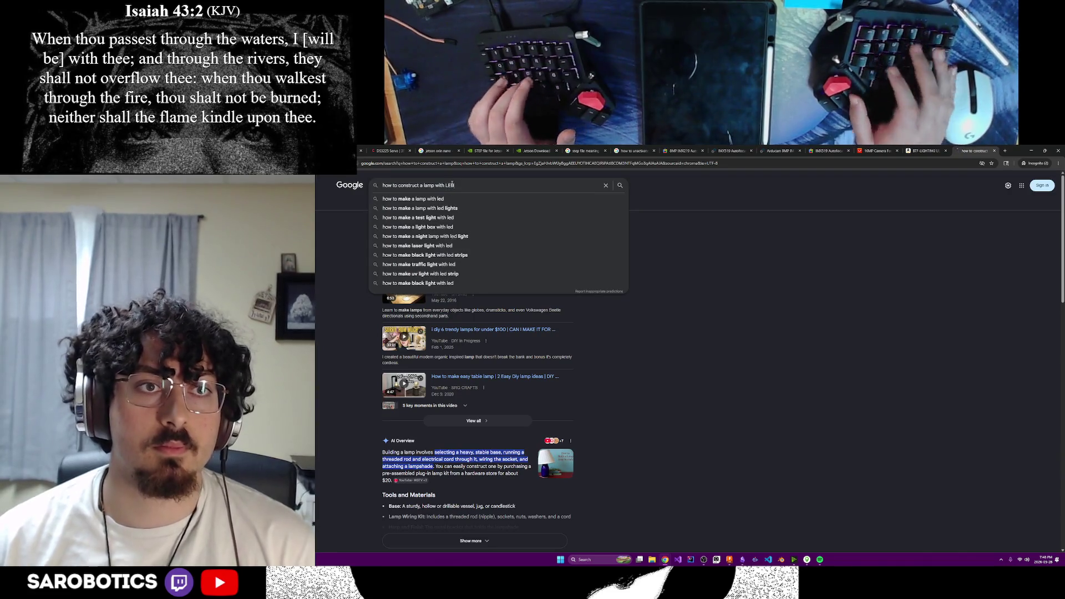
key(Return)
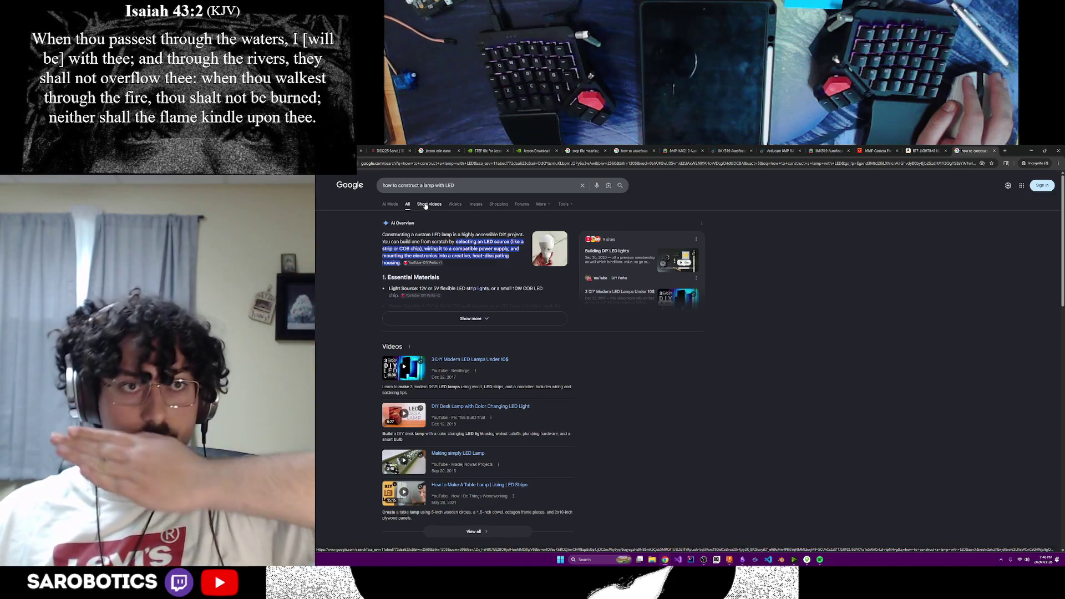
Refine the query to 'LED strips' and browse the image results.
click(466, 186)
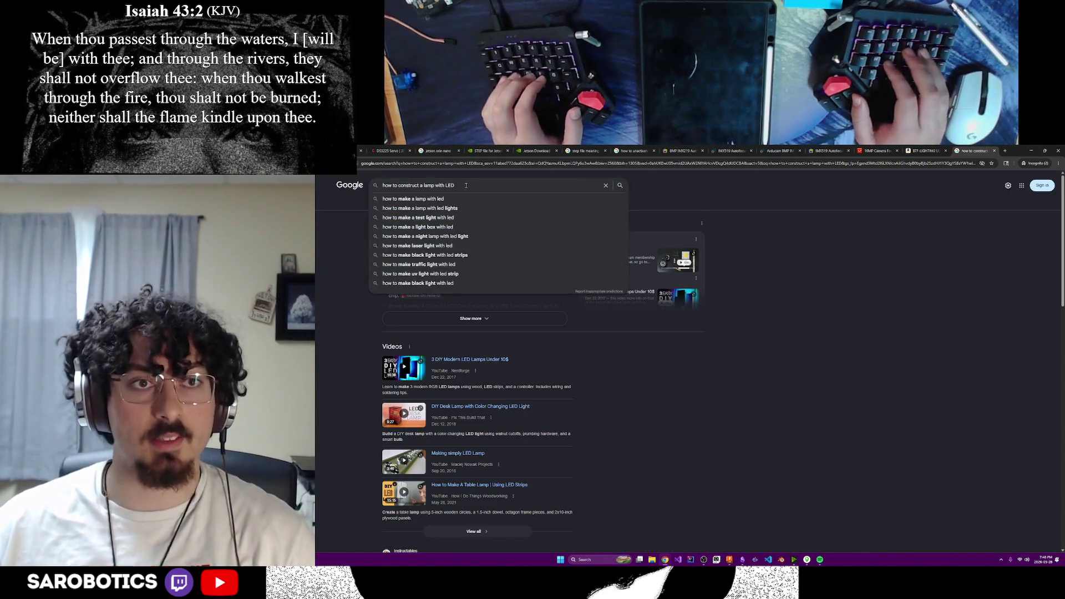
text( strips)
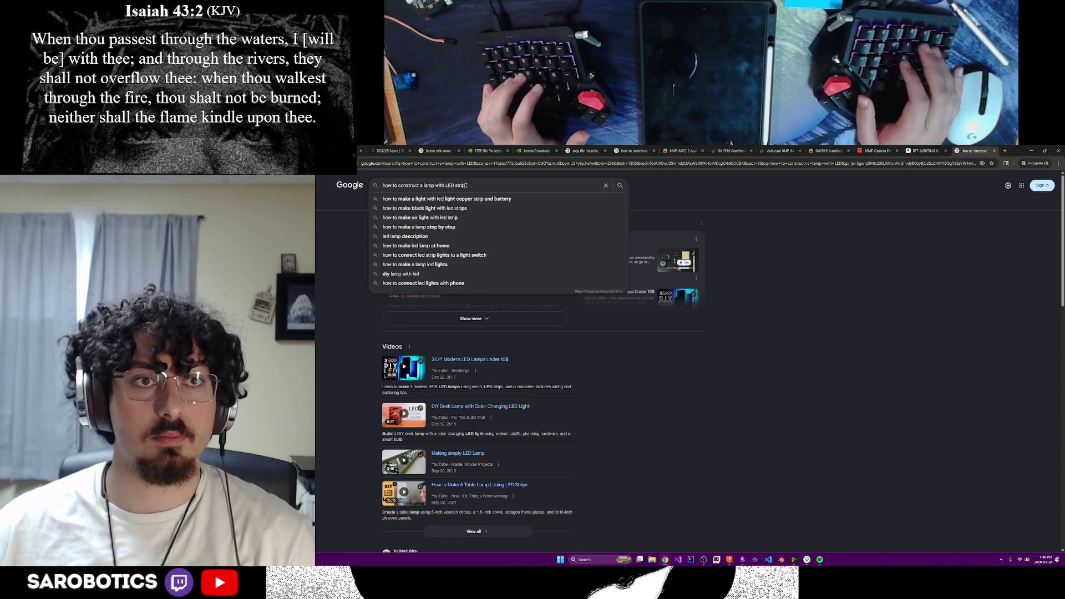
key(Return)
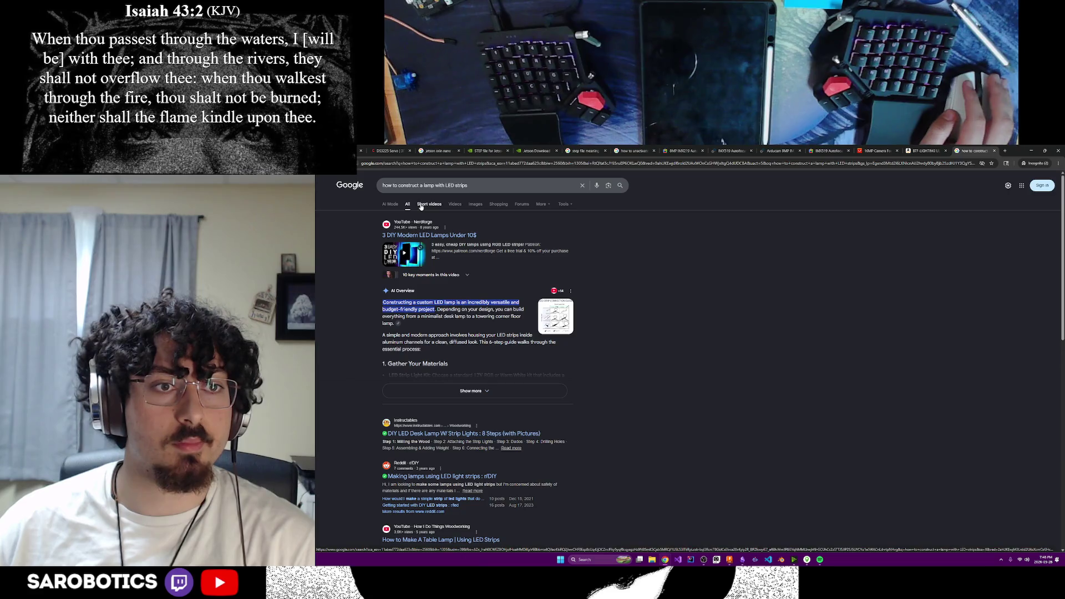
click(475, 204)
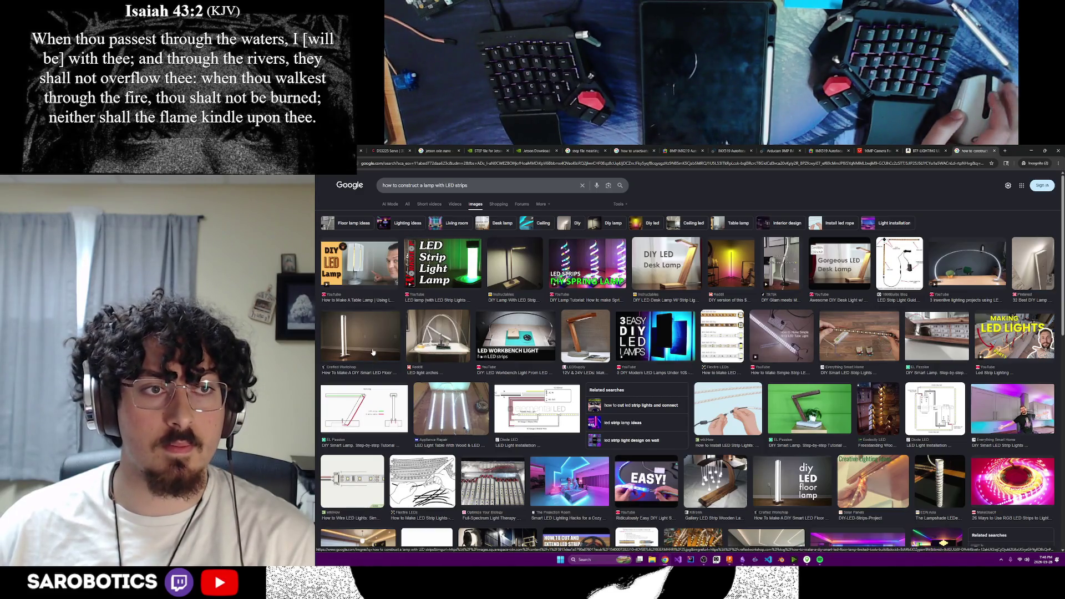
scroll(373, 352, down, 2)
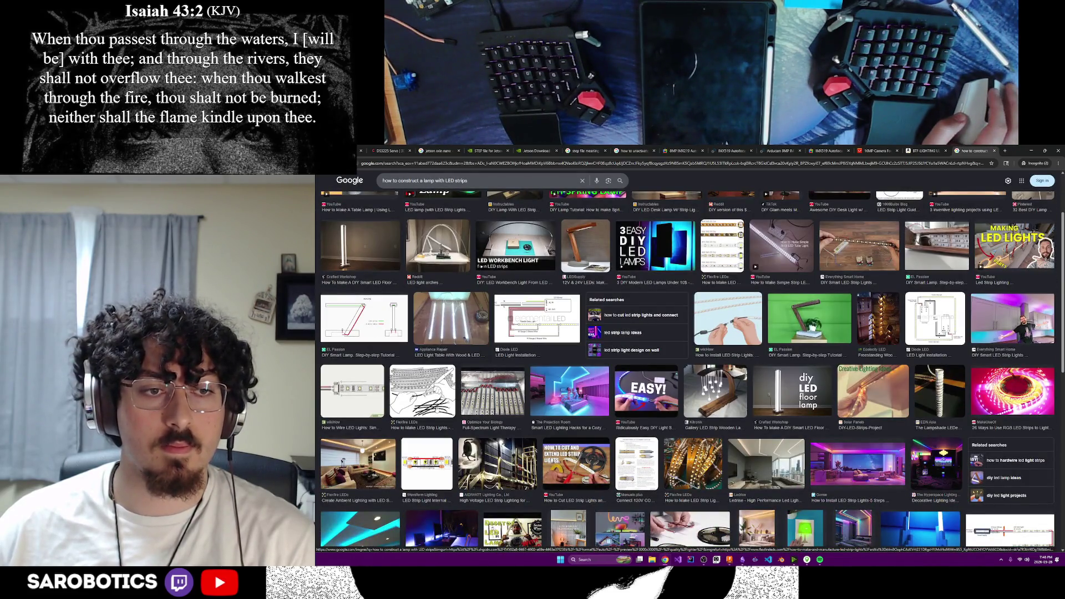
click(1005, 150)
text(ca)
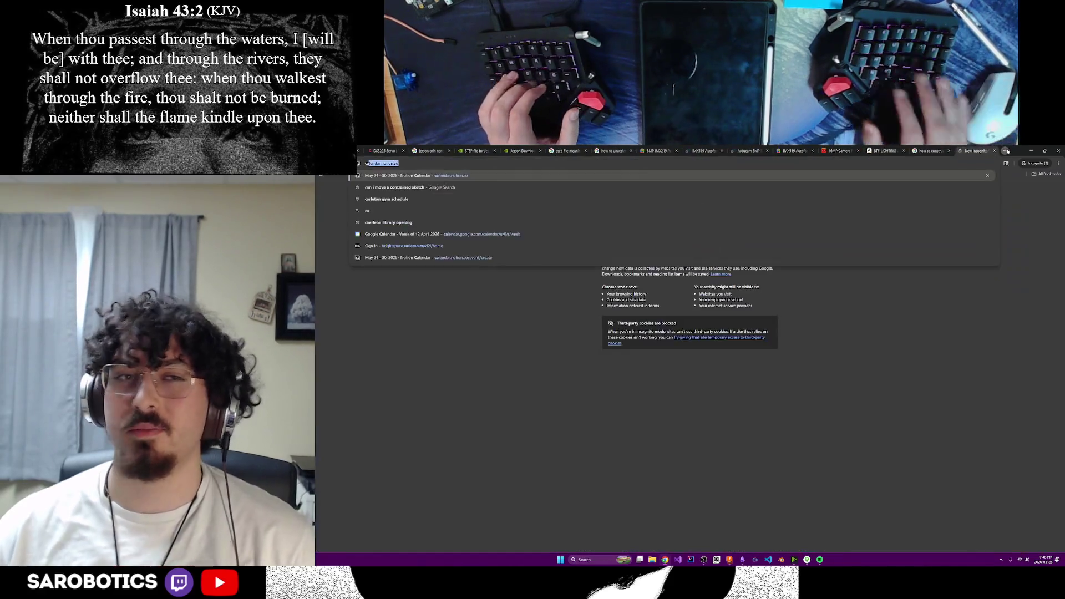
text(n you cut )
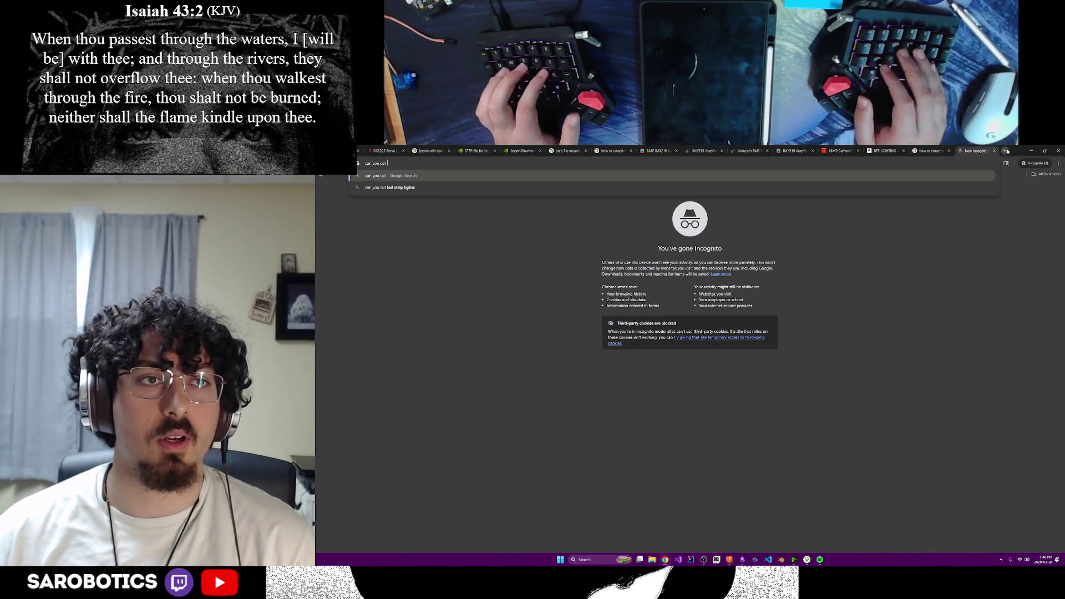
text(led strip )
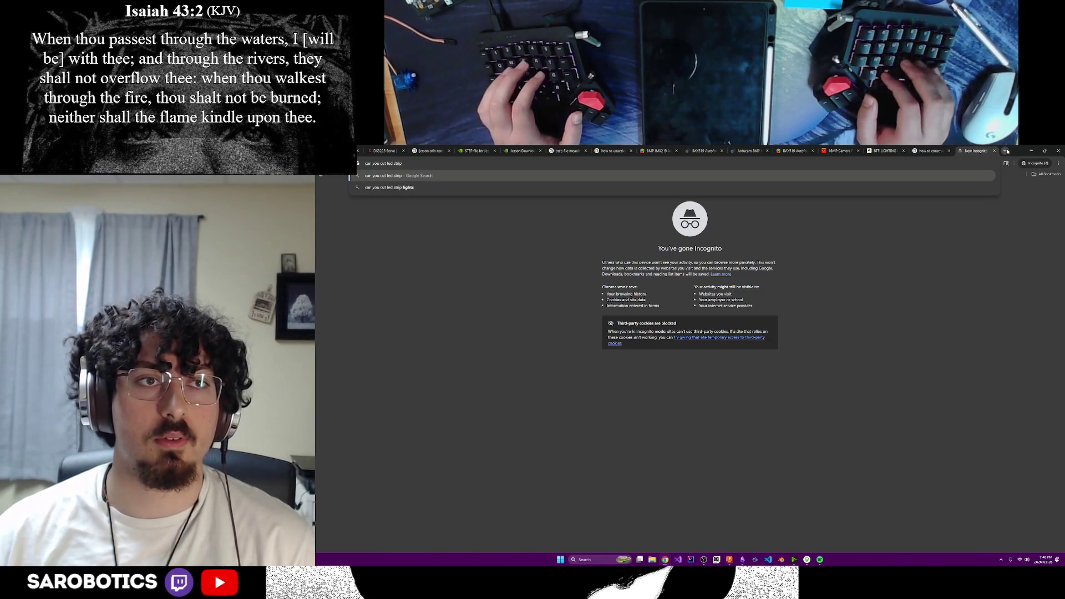
text(ligths)
key(Return)
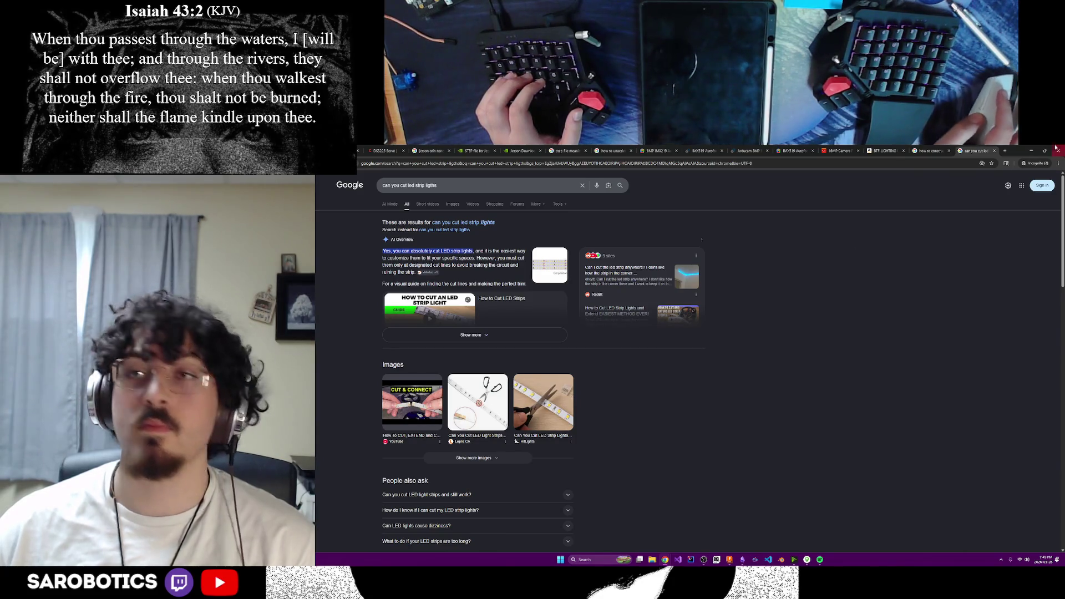
key(ctrl+w)
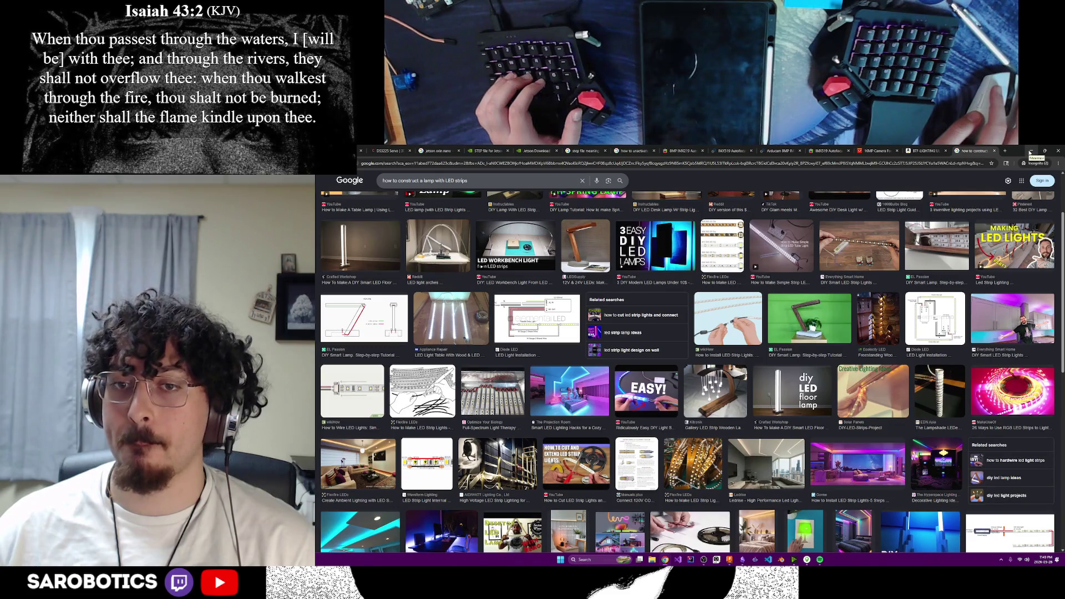
Return to the Fusion model and compare front and angled views of the hexagonal head.
click(1030, 154)
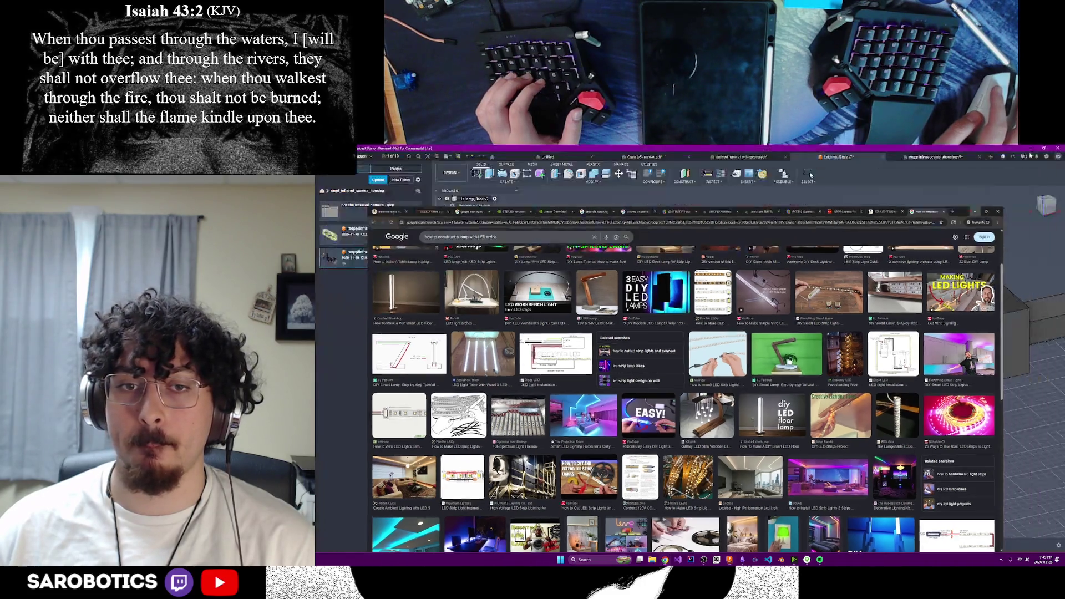
mouse_move(703, 348)
shift+middle_down()
mouse_move(747, 375)
mouse_move(749, 408)
shift+middle_up()
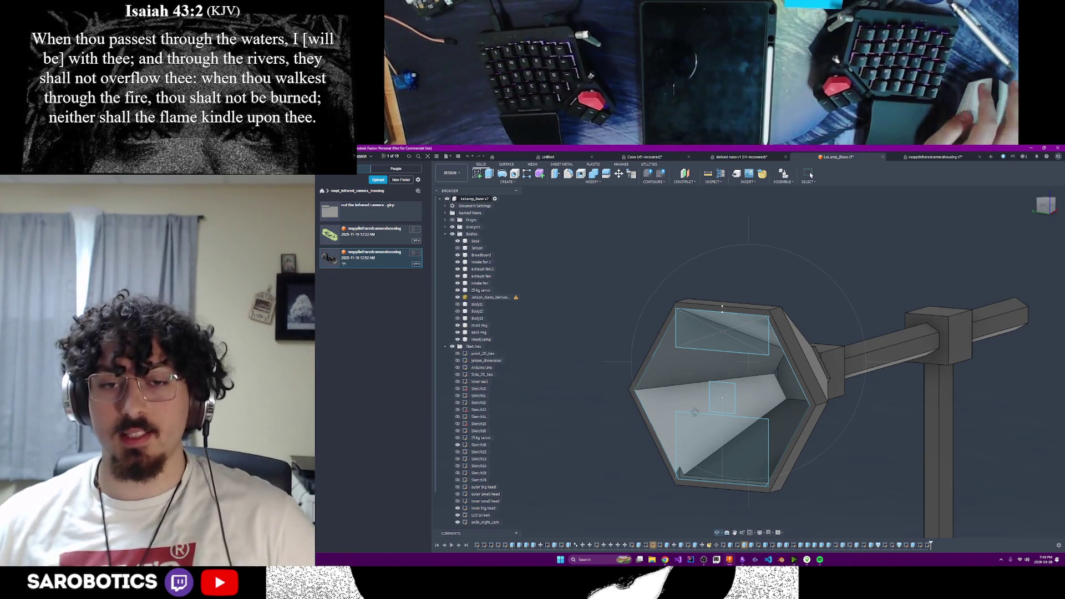
key(F6)
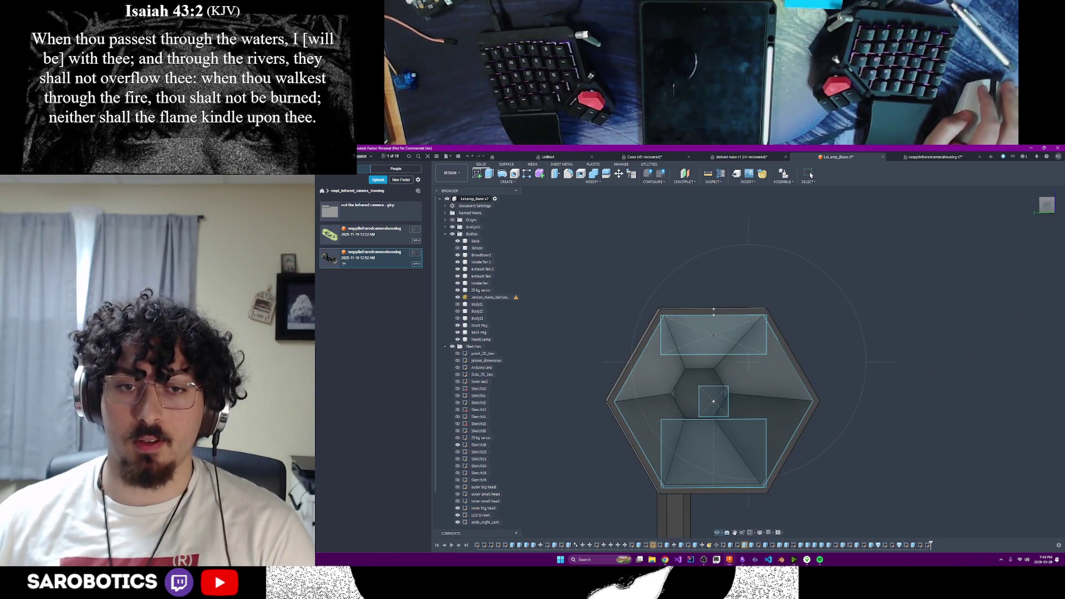
key(F5)
key(shift+F5)
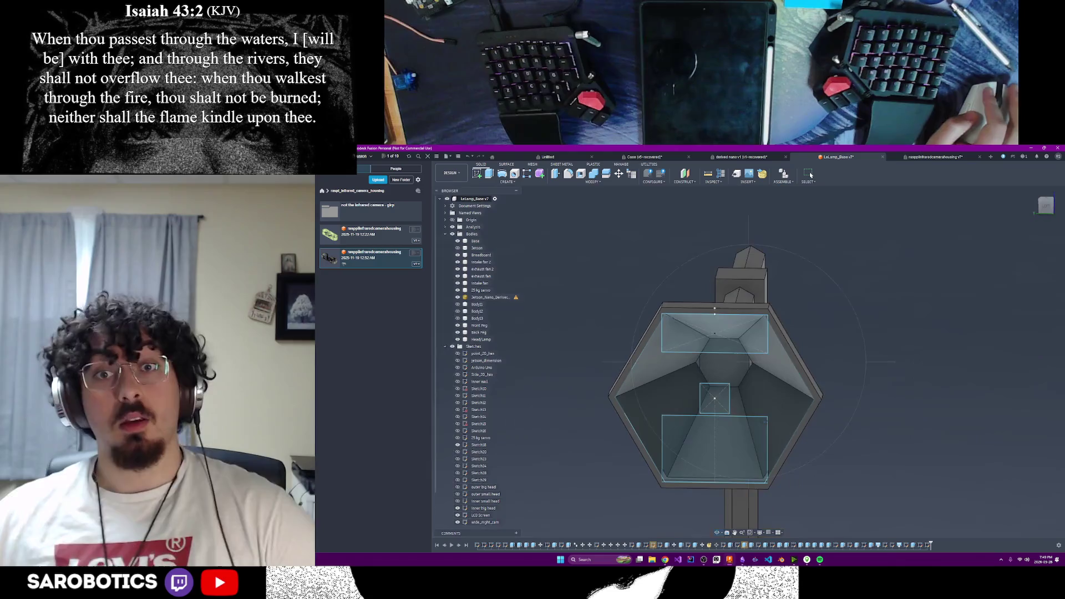
key(F5)
key(shift+F5)
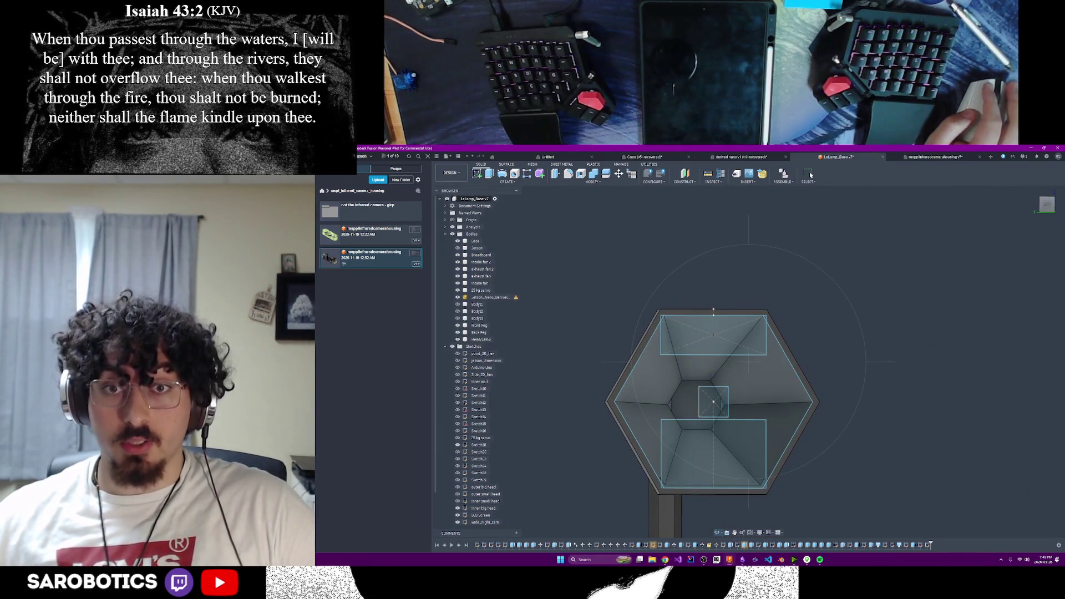
key(F6)
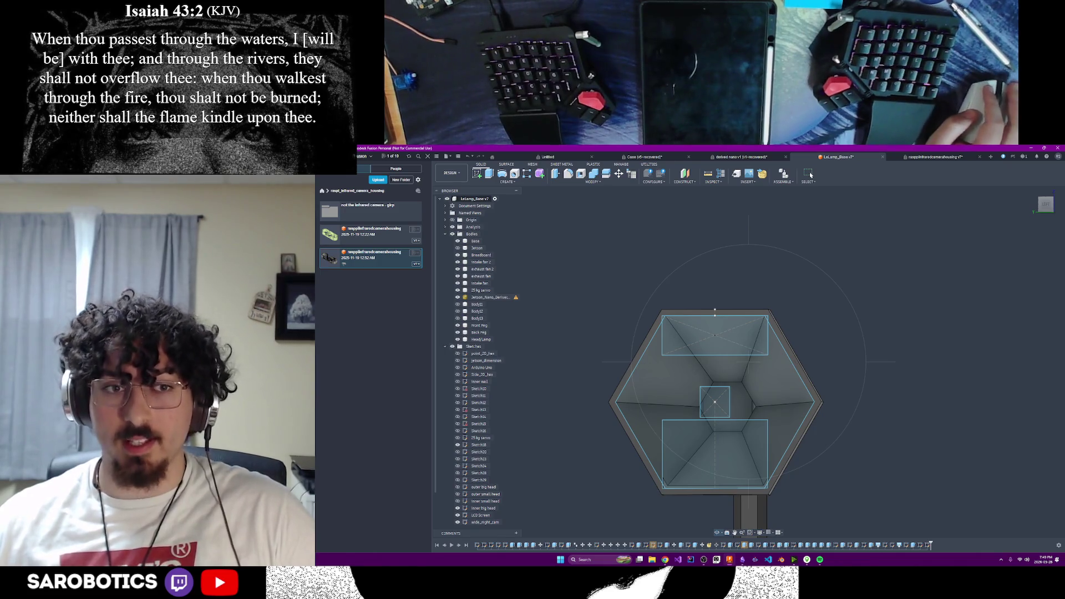
Go to the home view, then orbit and snap to the exact left view.
key(Home)
key(F6)
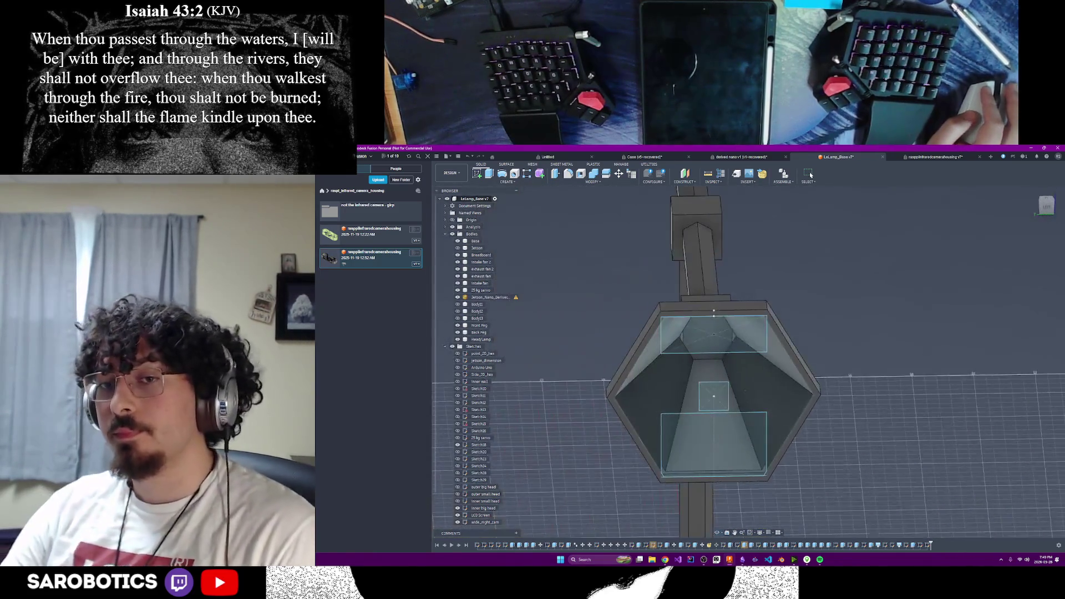
key(F6)
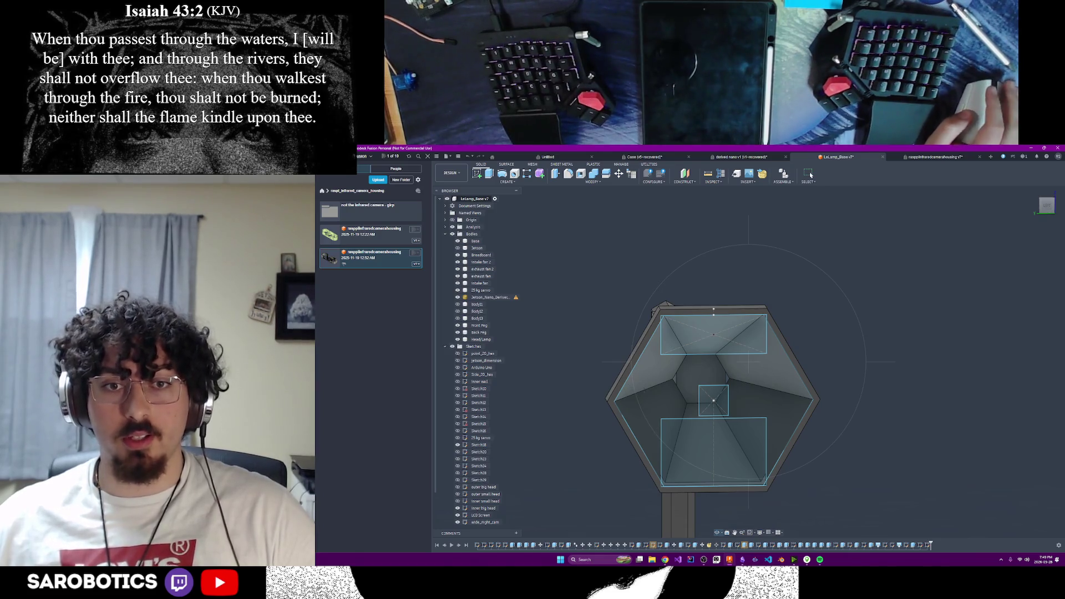
mouse_move(643, 381)
shift+middle_down()
mouse_move(634, 399)
mouse_move(608, 382)
mouse_move(626, 368)
shift+middle_up()
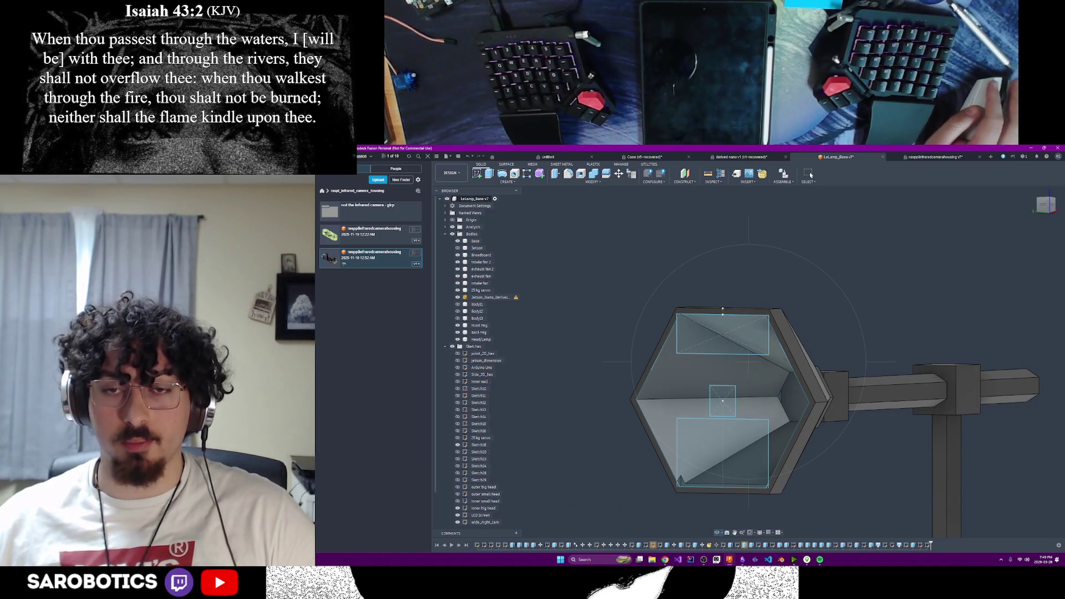
click(1046, 205)
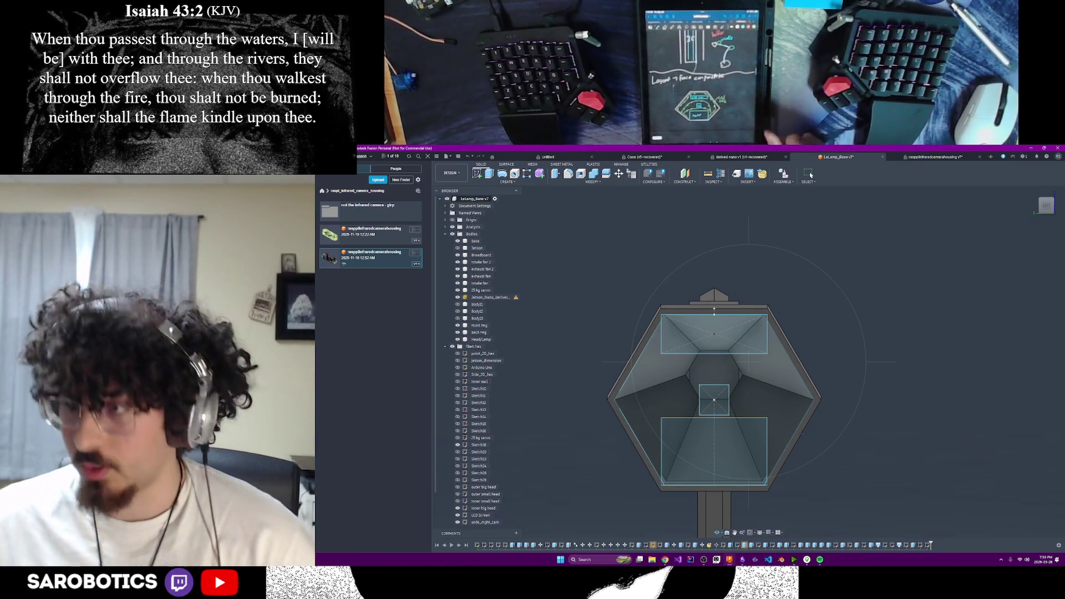
With Move/Copy, select all four edges of the top sketch rectangle.
scroll(728, 379, up, 2)
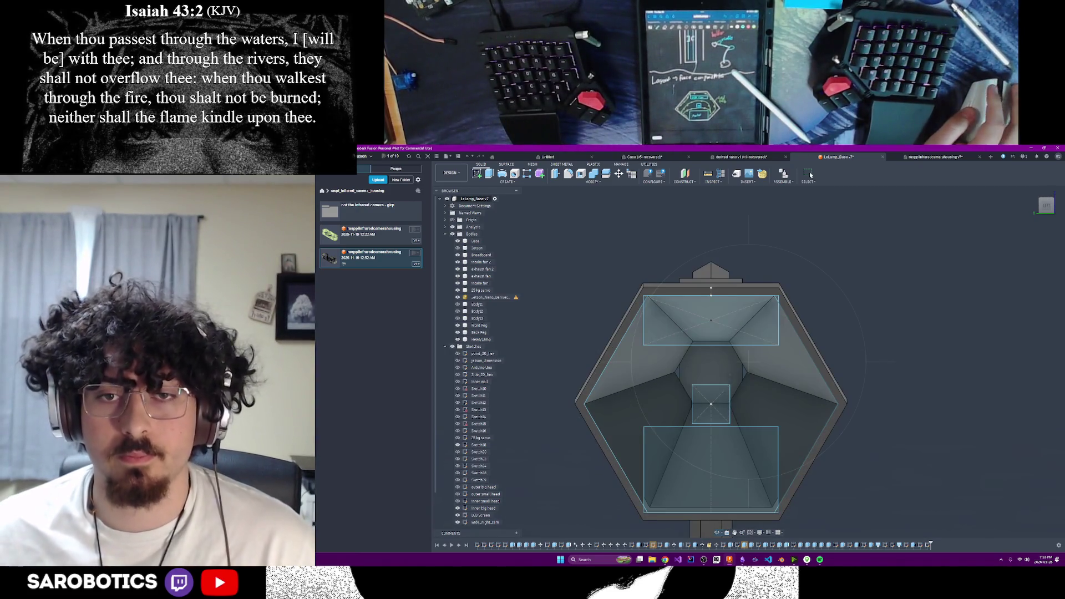
mouse_move(727, 382)
shift+middle_down()
mouse_move(721, 410)
mouse_move(776, 399)
mouse_move(737, 383)
mouse_move(728, 410)
mouse_move(727, 388)
shift+middle_up()
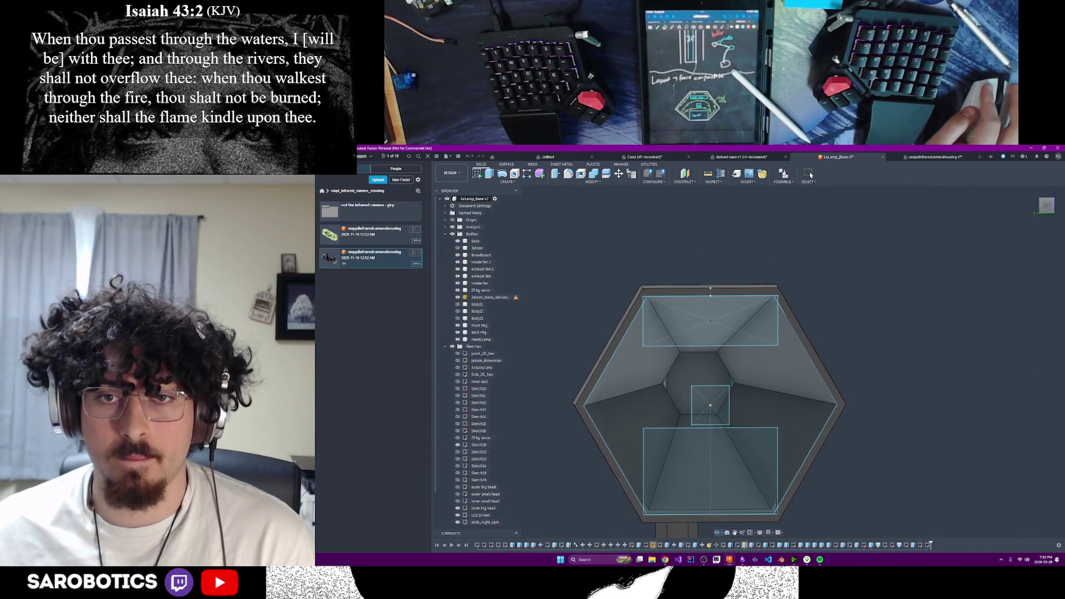
scroll(789, 396, up, 2)
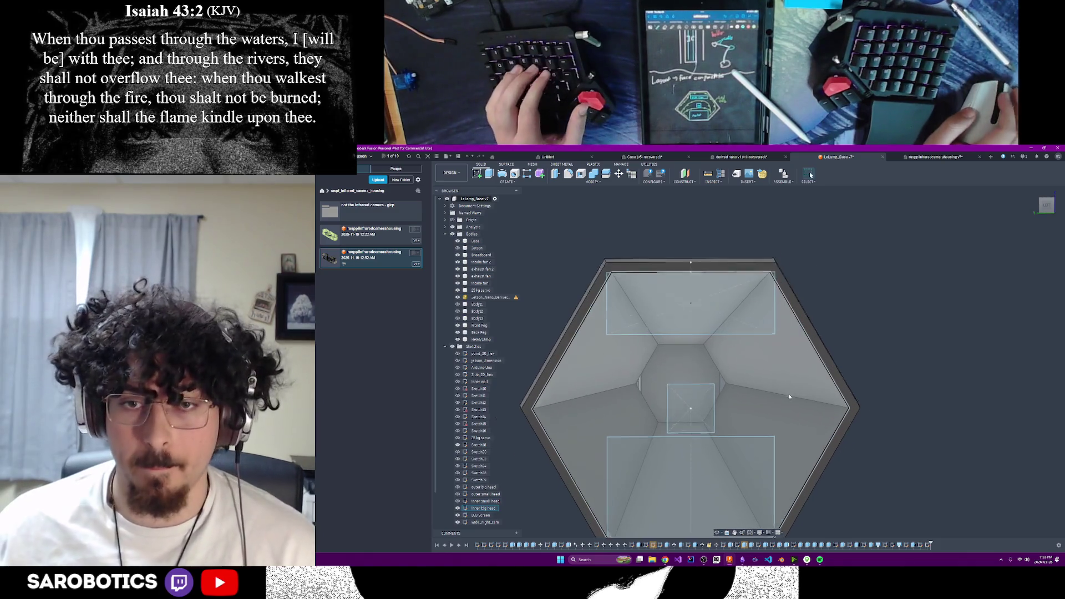
scroll(790, 396, down, 2)
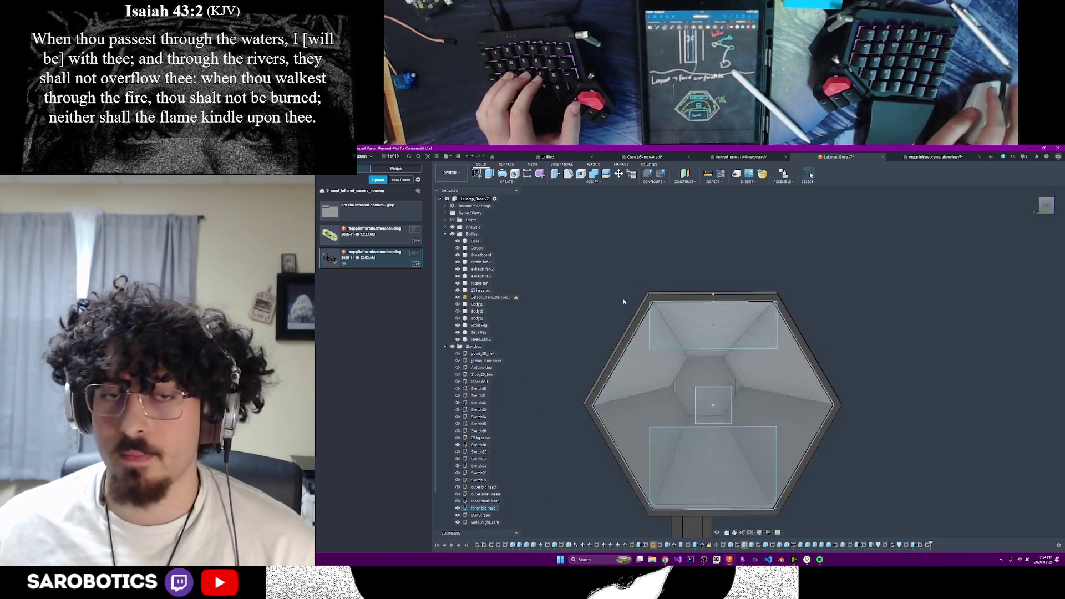
key(m)
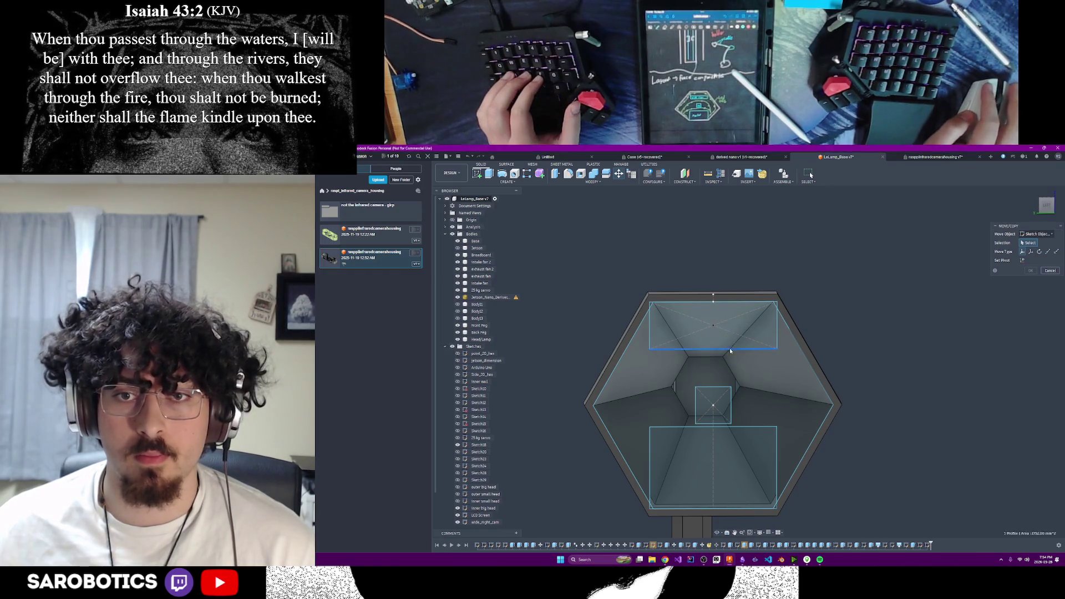
click(734, 348)
click(729, 304)
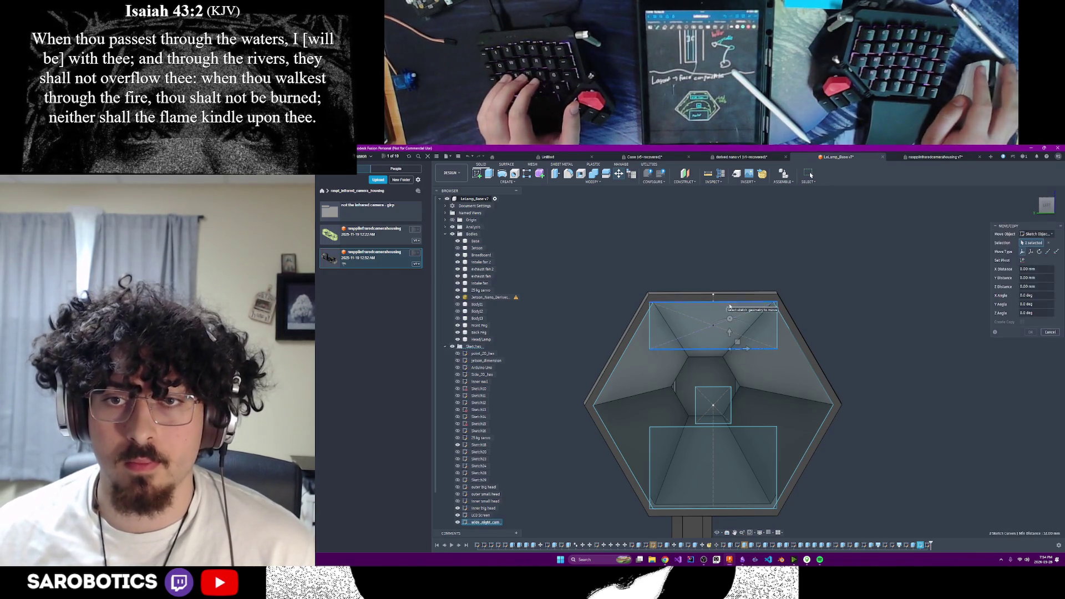
click(776, 333)
click(651, 335)
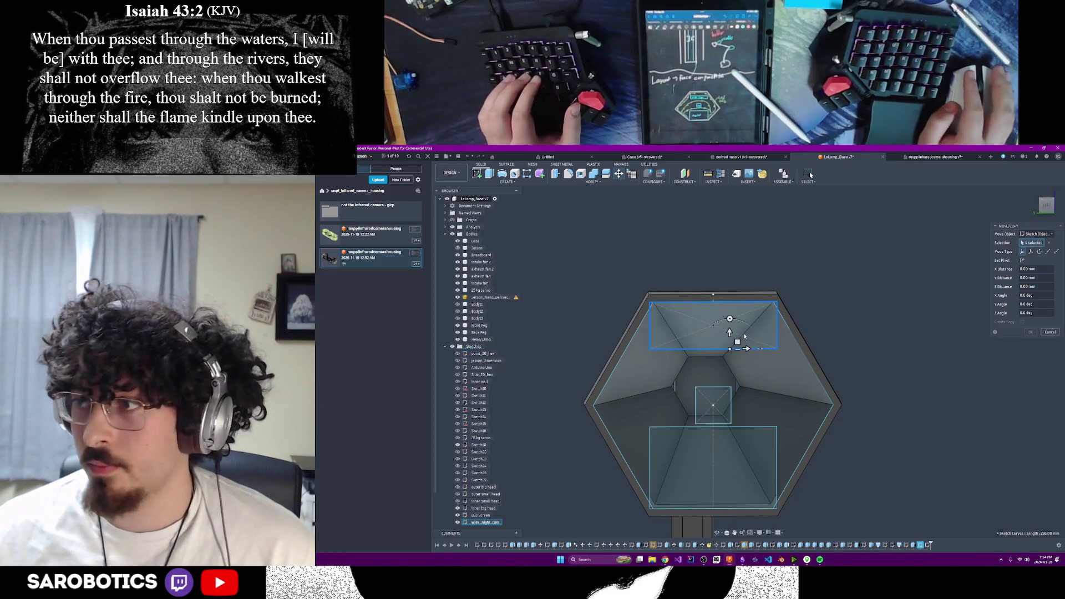
click(730, 332)
Move the selected rectangle down 5 mm and confirm.
drag(729, 332, 729, 354)
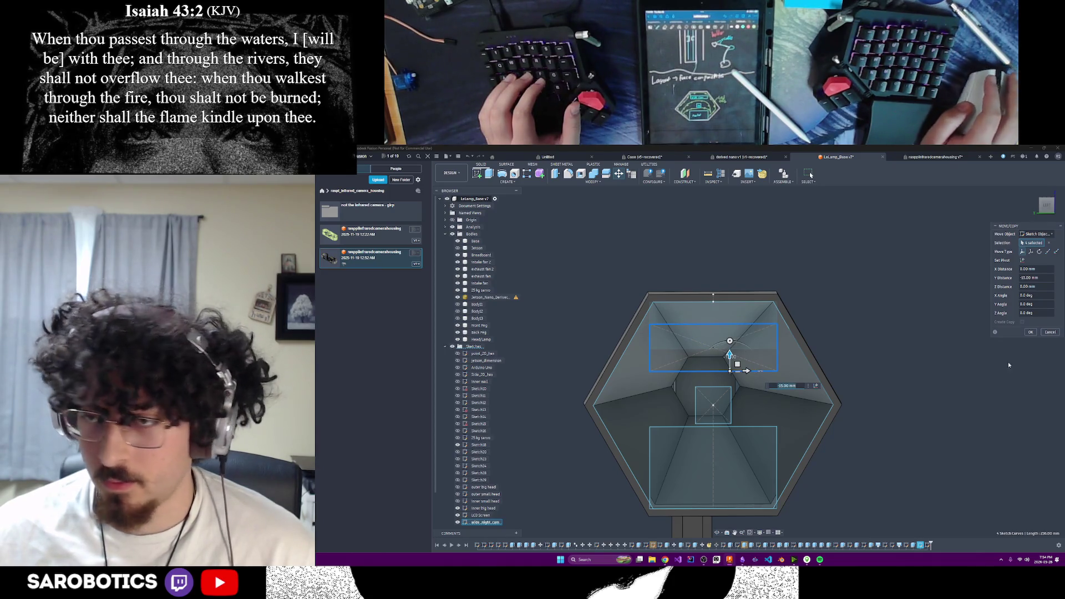
click(1030, 332)
scroll(821, 418, down, 3)
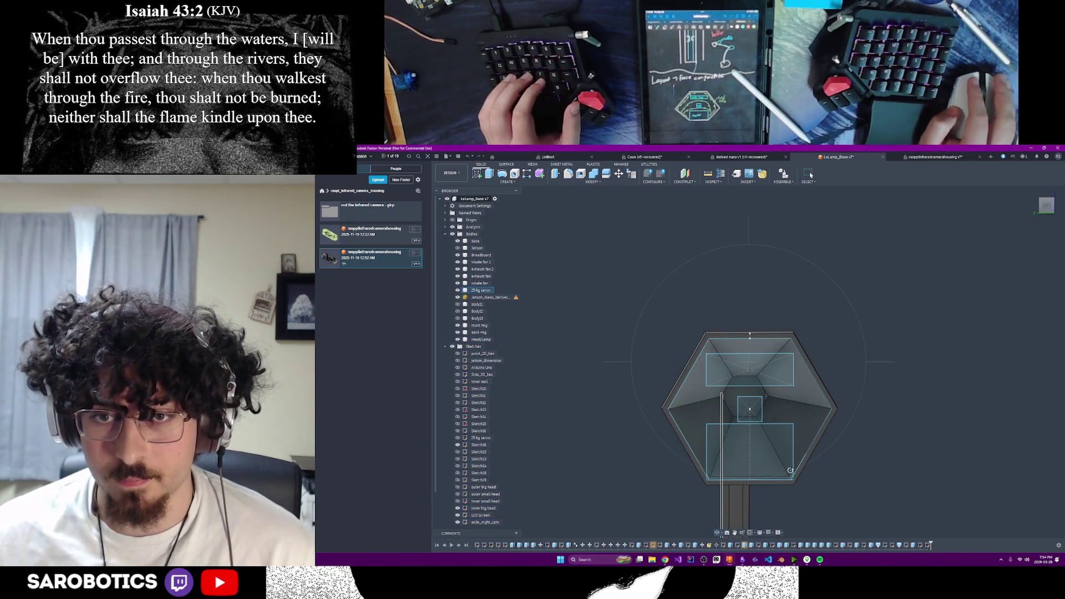
mouse_move(790, 470)
shift+middle_down()
mouse_move(699, 472)
mouse_move(771, 470)
mouse_move(771, 440)
mouse_move(738, 441)
mouse_move(773, 428)
mouse_move(778, 409)
mouse_move(753, 433)
mouse_move(849, 418)
mouse_move(832, 417)
shift+middle_up()
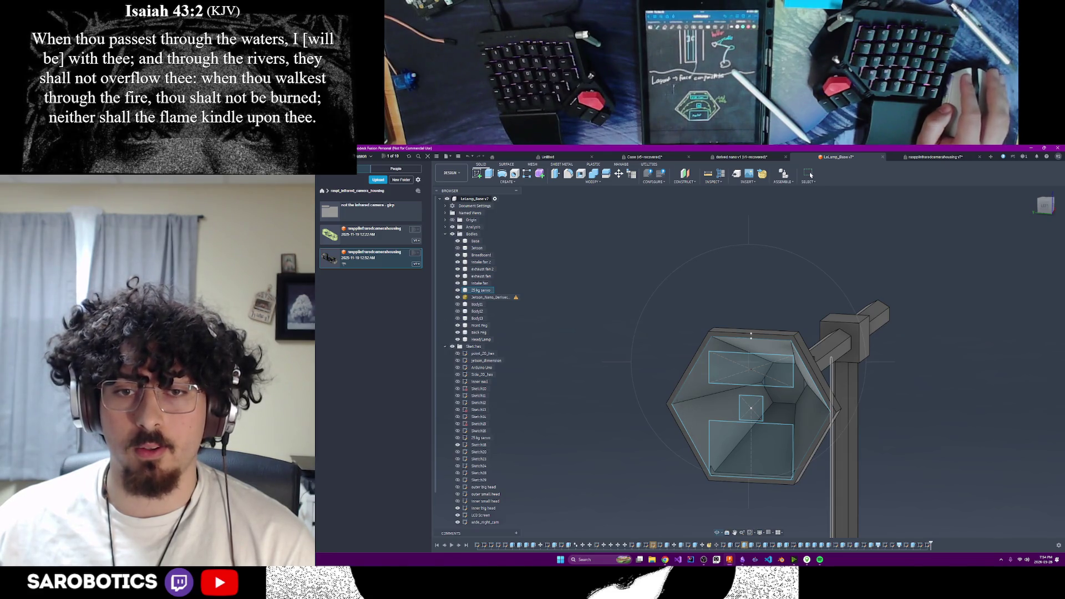
mouse_move(832, 417)
shift+middle_down()
mouse_move(849, 416)
mouse_move(830, 418)
shift+middle_up()
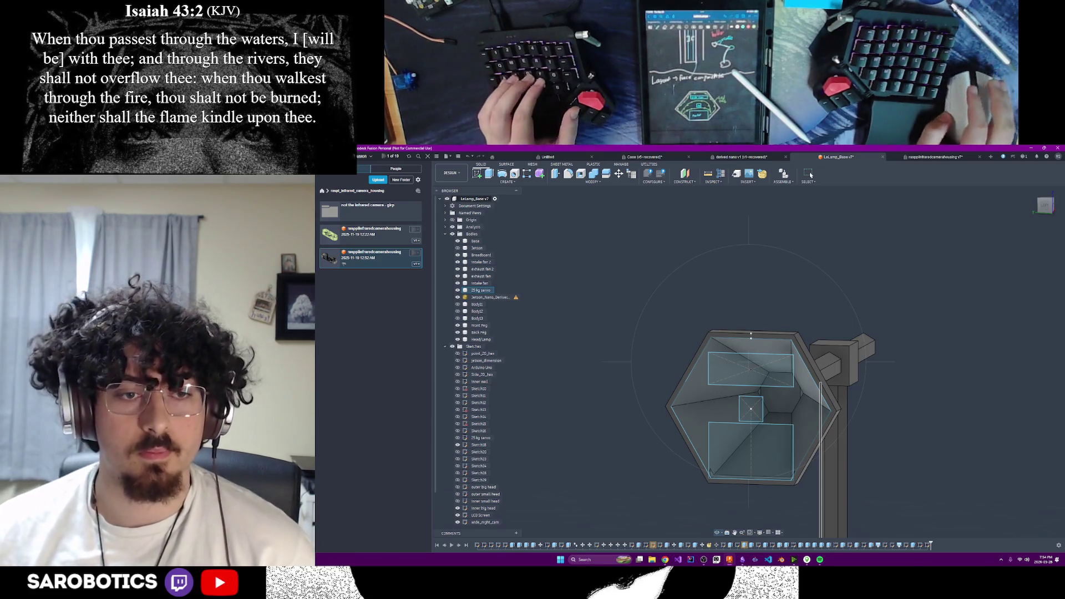
Identify Sketch40 as the small central square and rename it 'focus cam'.
scroll(466, 472, down, 1)
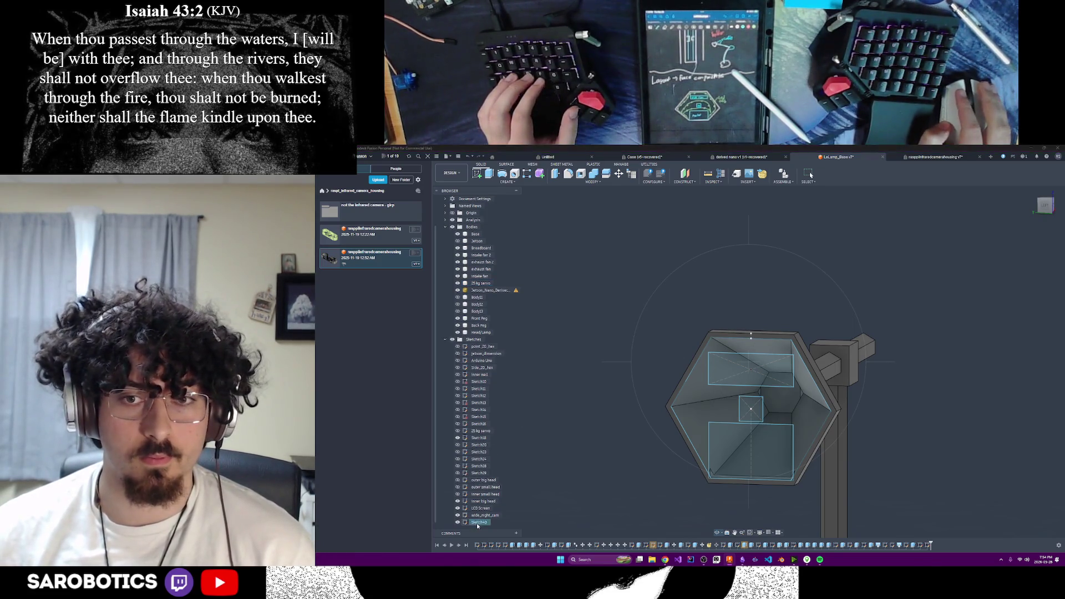
click(458, 523)
click(458, 522)
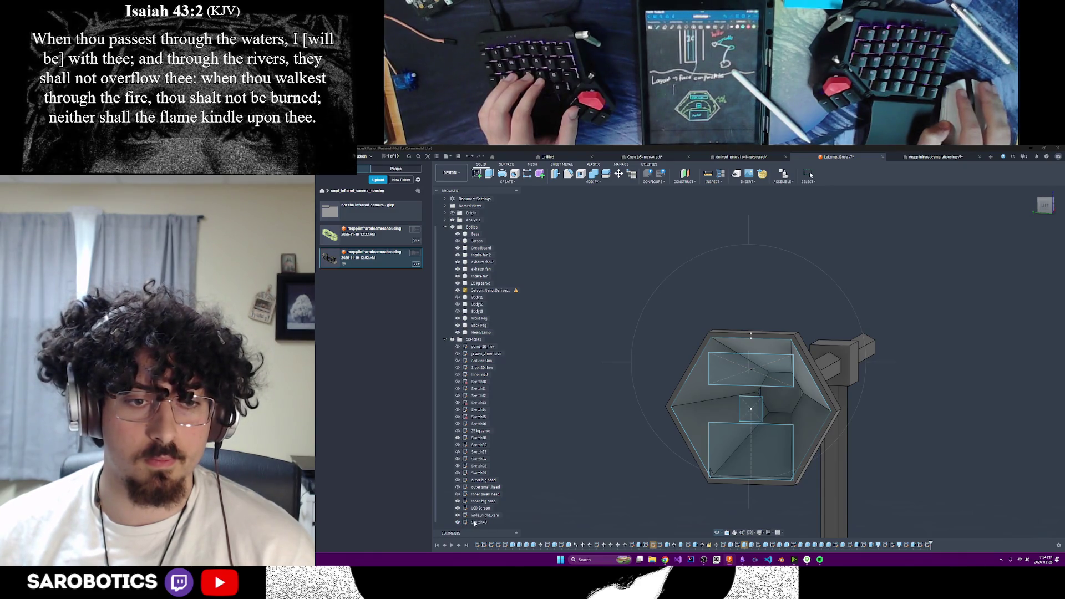
right_click(476, 522)
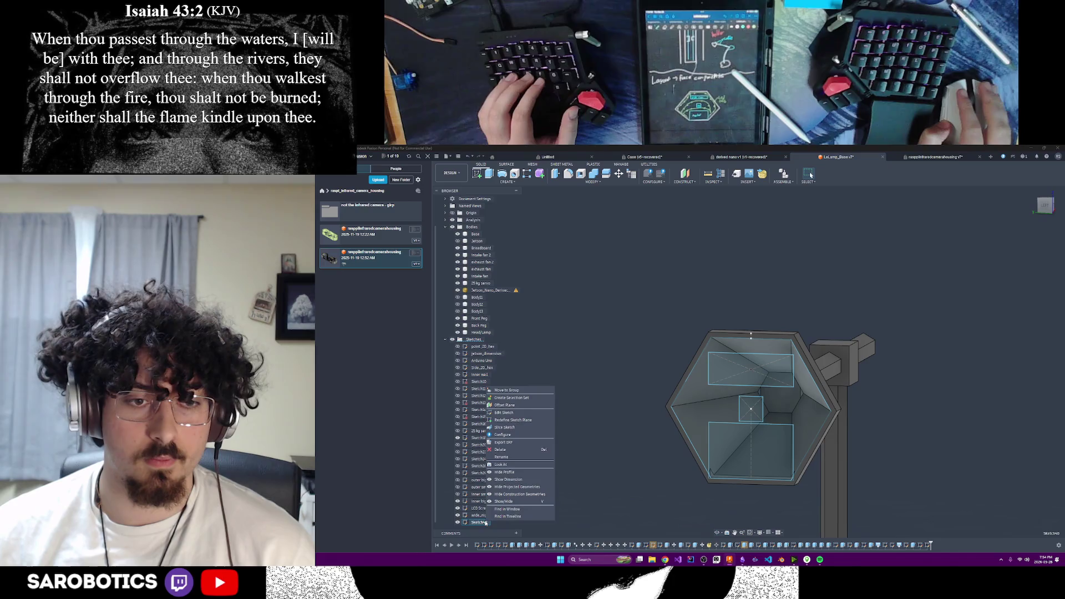
click(502, 456)
text(focus cam)
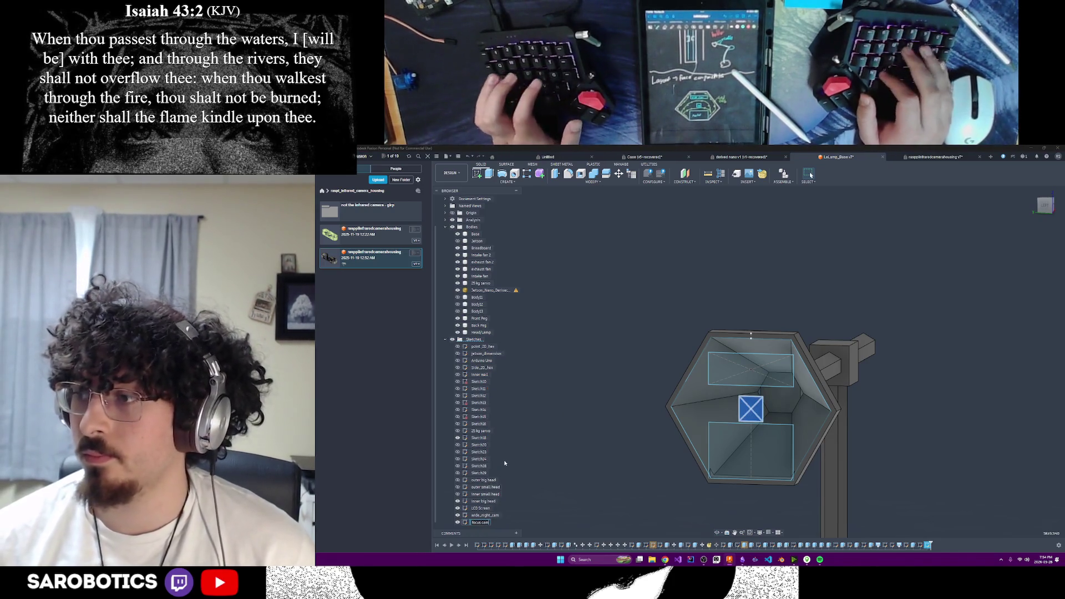
key(Return)
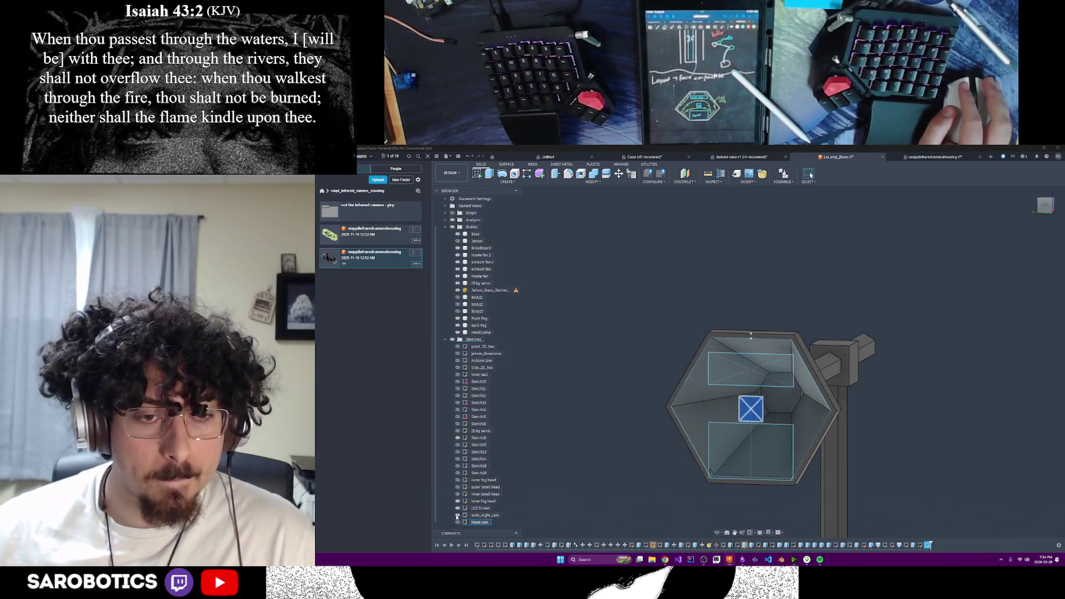
Orbit the lamp to a side view to inspect the rectangles and focus cam square.
scroll(653, 510, down, 2)
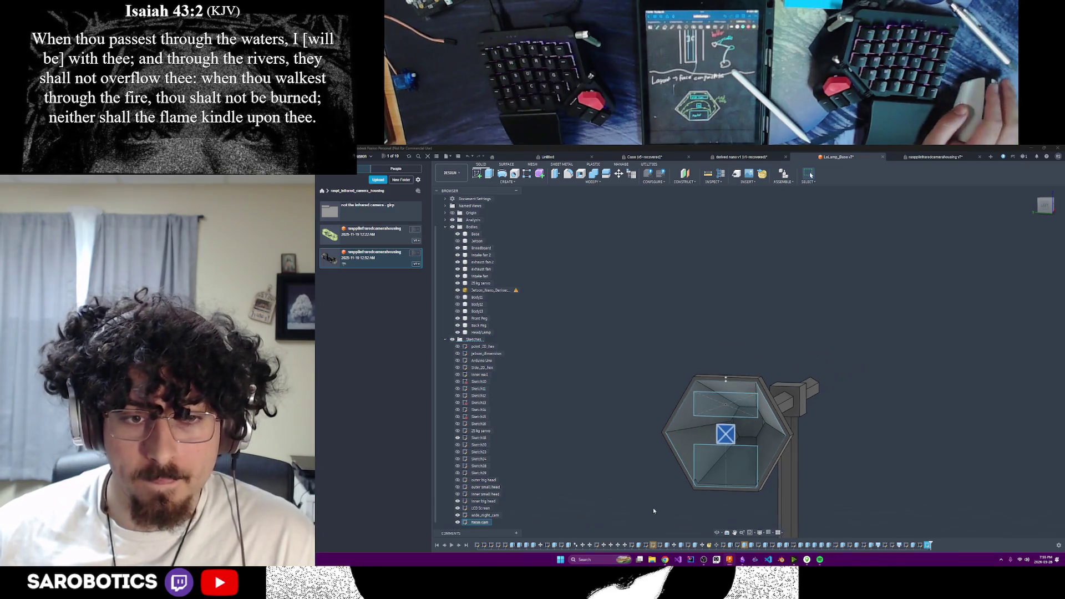
mouse_move(721, 444)
shift+middle_down()
mouse_move(666, 443)
mouse_move(721, 444)
mouse_move(682, 443)
mouse_move(712, 497)
mouse_move(649, 495)
mouse_move(715, 487)
mouse_move(683, 487)
shift+middle_up()
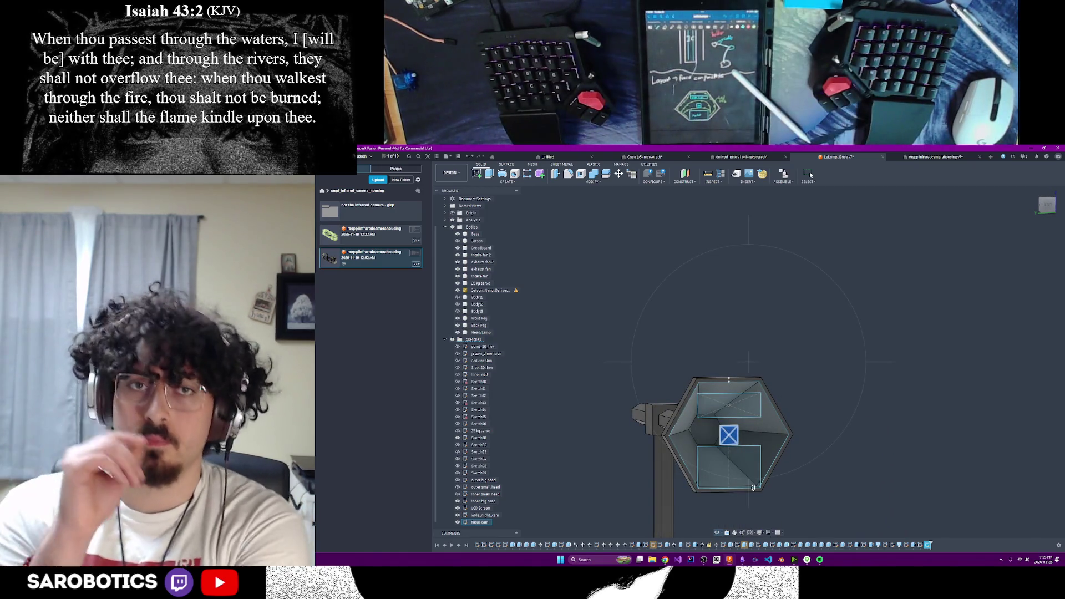
shift+middle_drag(753, 487, 752, 487)
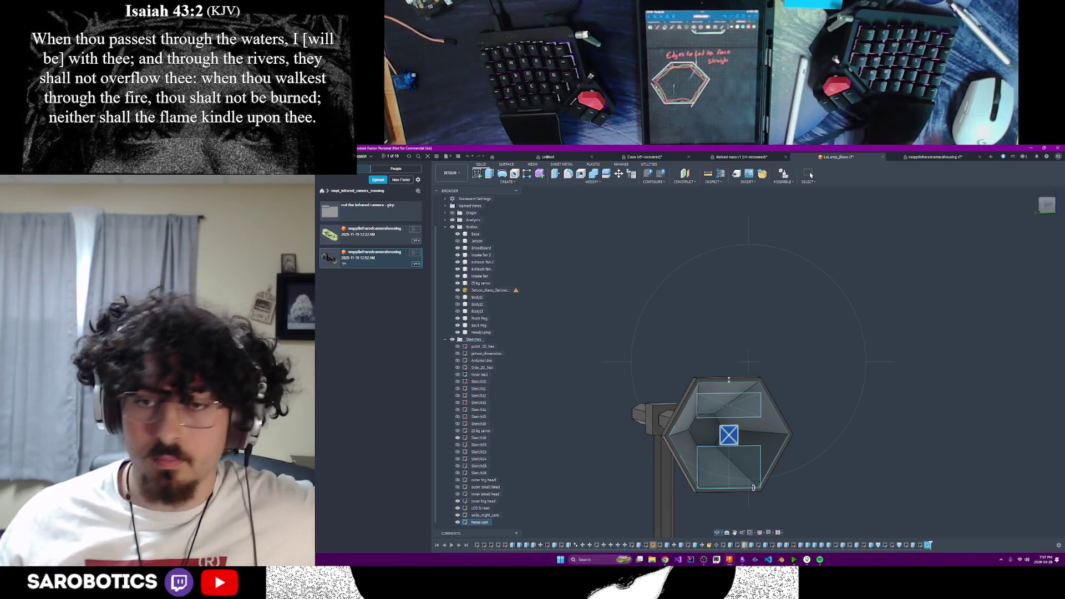
mouse_move(753, 487)
shift+middle_down()
mouse_move(721, 388)
mouse_move(730, 365)
mouse_move(719, 365)
mouse_move(734, 367)
shift+middle_up()
scroll(727, 369, up, 3)
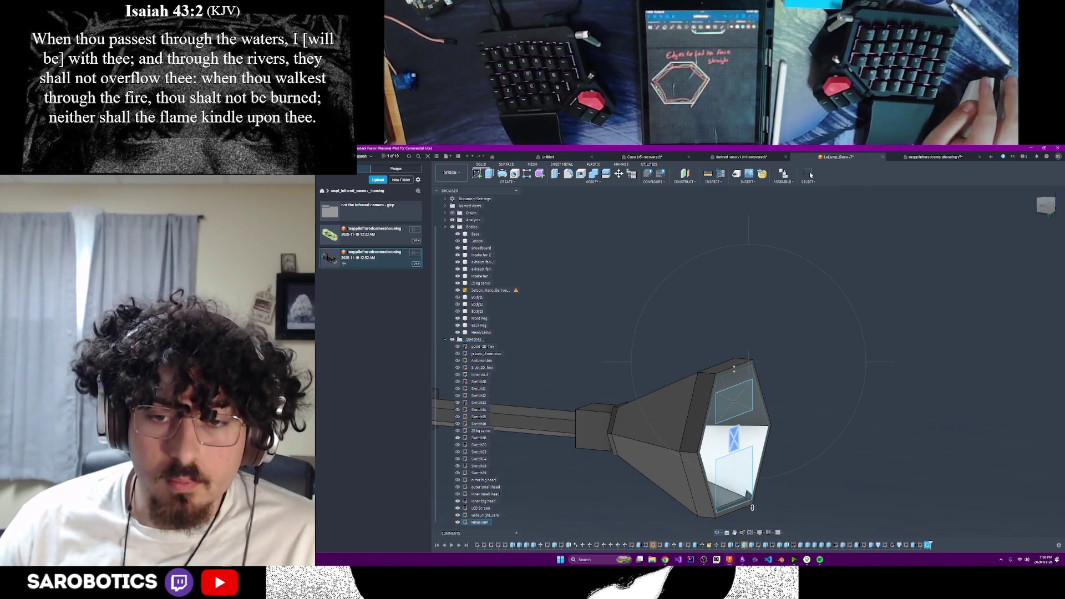
mouse_move(752, 508)
shift+middle_down()
mouse_move(736, 496)
mouse_move(752, 490)
shift+middle_up()
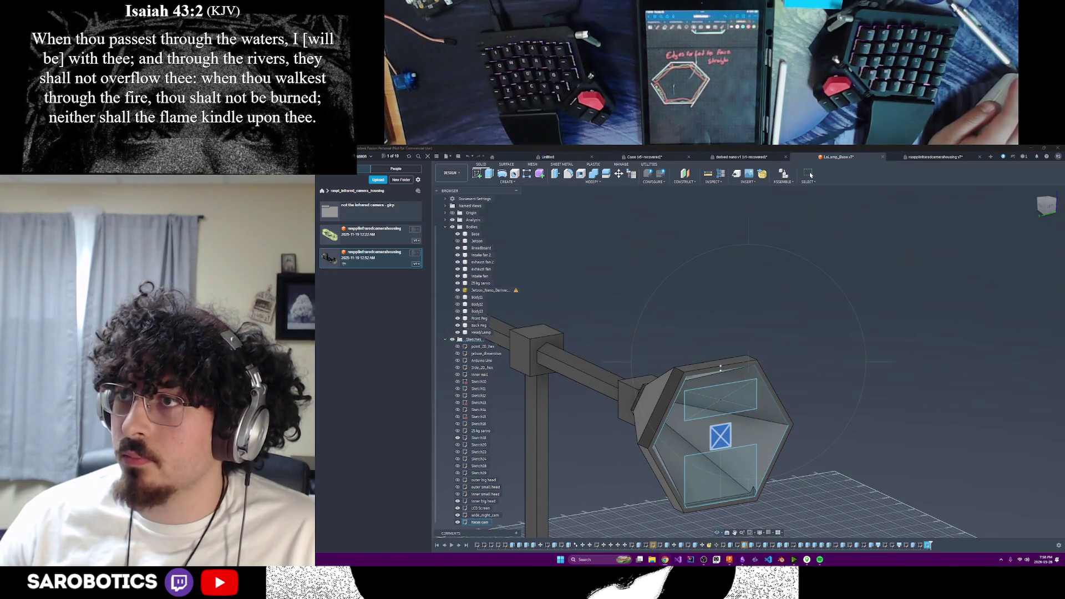